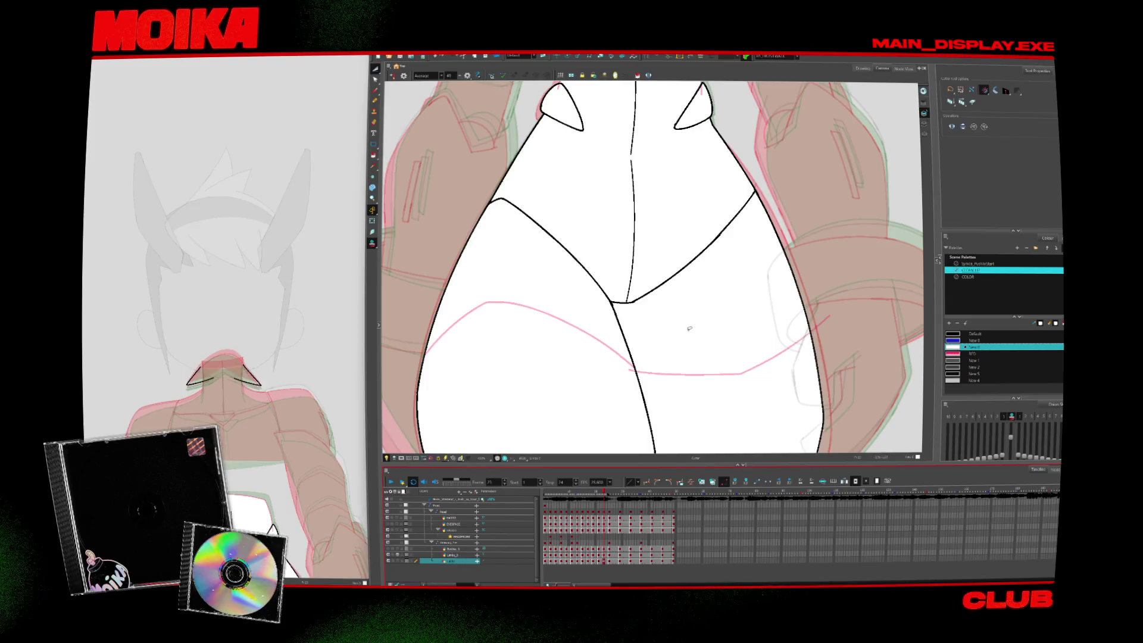
Set the Brush tool to the Default colour with the size 15 preset
{"action": "key", "text": "comma"}
{"action": "key", "text": "comma"}
{"action": "key", "text": "comma"}
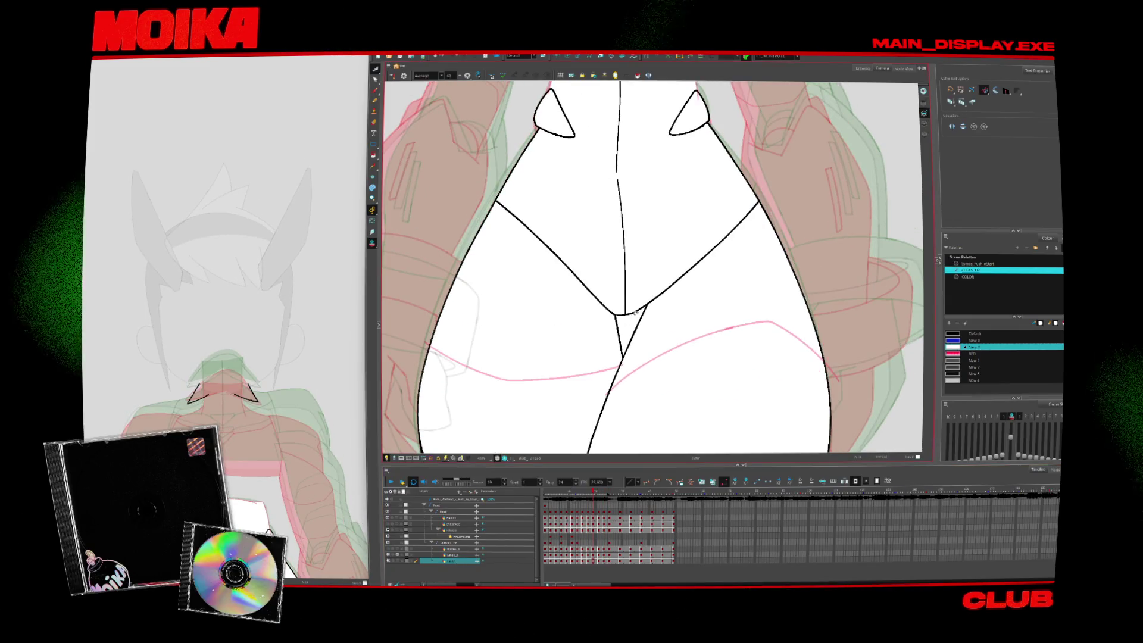
{"action": "key", "text": "alt+q"}
{"action": "key", "text": "alt+b"}
{"action": "key", "text": "period"}
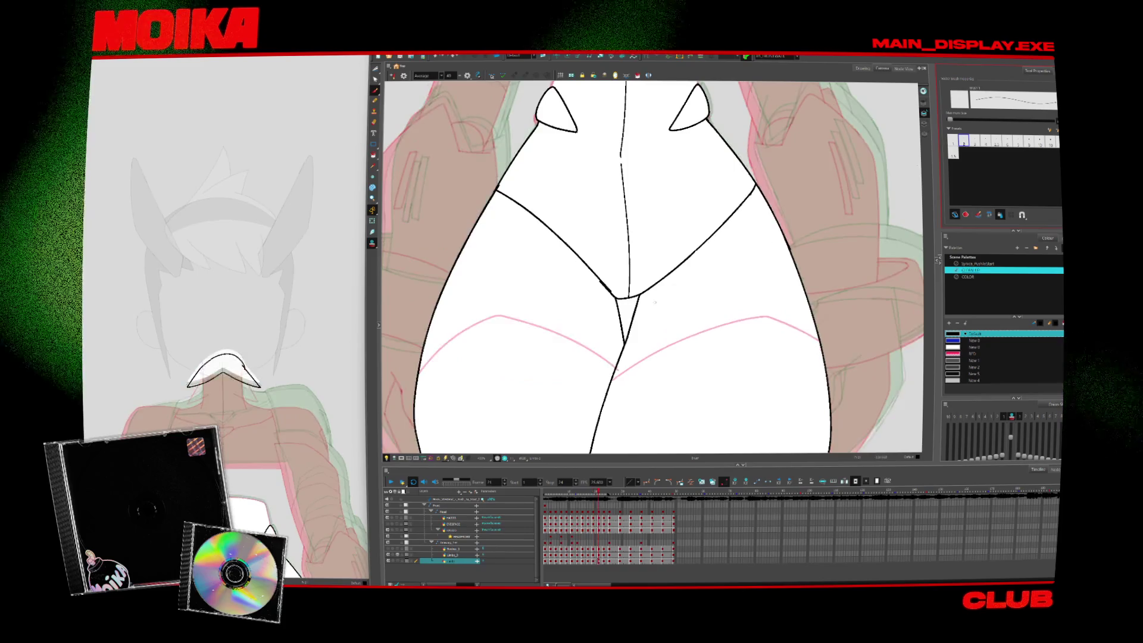
{"action": "key", "text": "period"}
{"action": "left_click", "coordinate": [953, 153]}
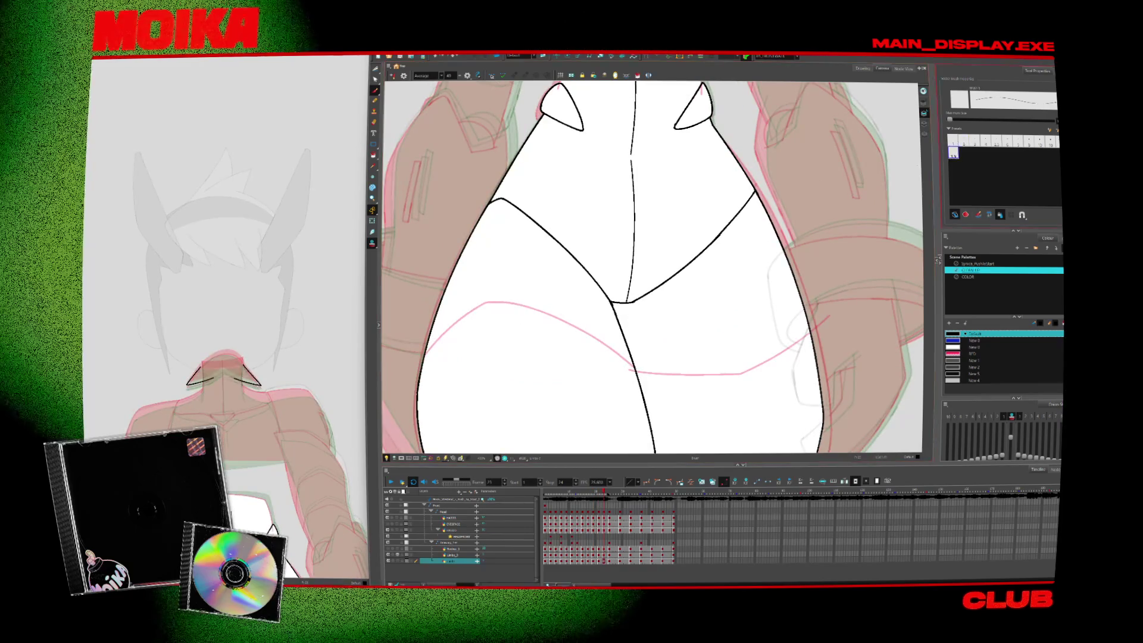
Ink a short black line down from the crotch point beside the centre line
{"action": "key", "text": "period"}
{"action": "key", "text": "comma"}
{"action": "key", "text": "period"}
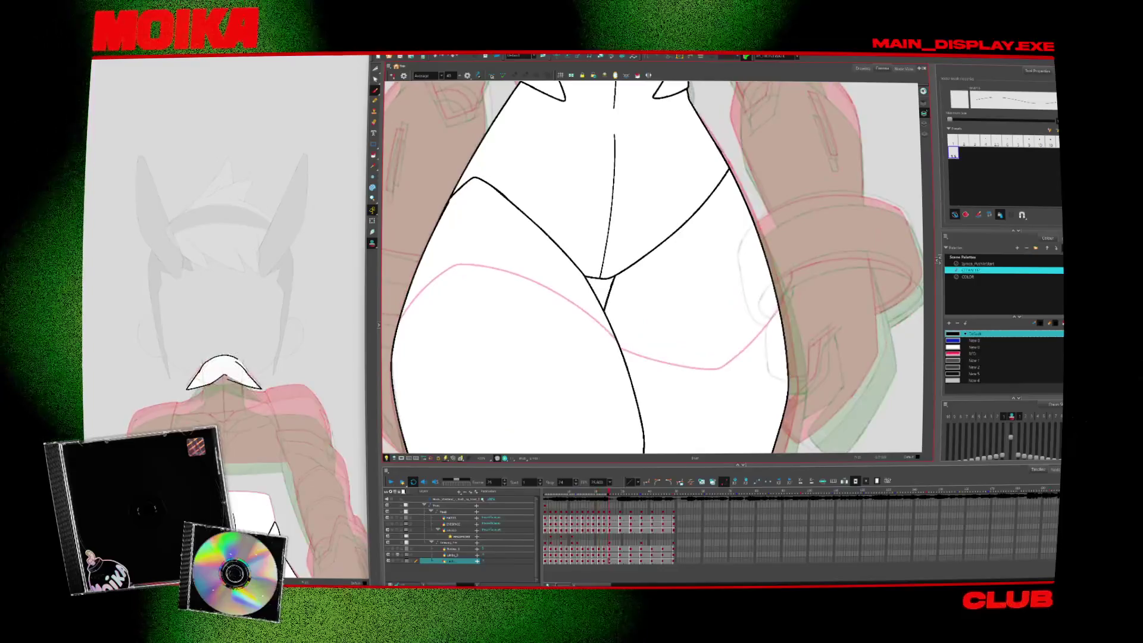
{"action": "left_click_drag", "start_coordinate": [606, 275], "coordinate": [603, 331]}
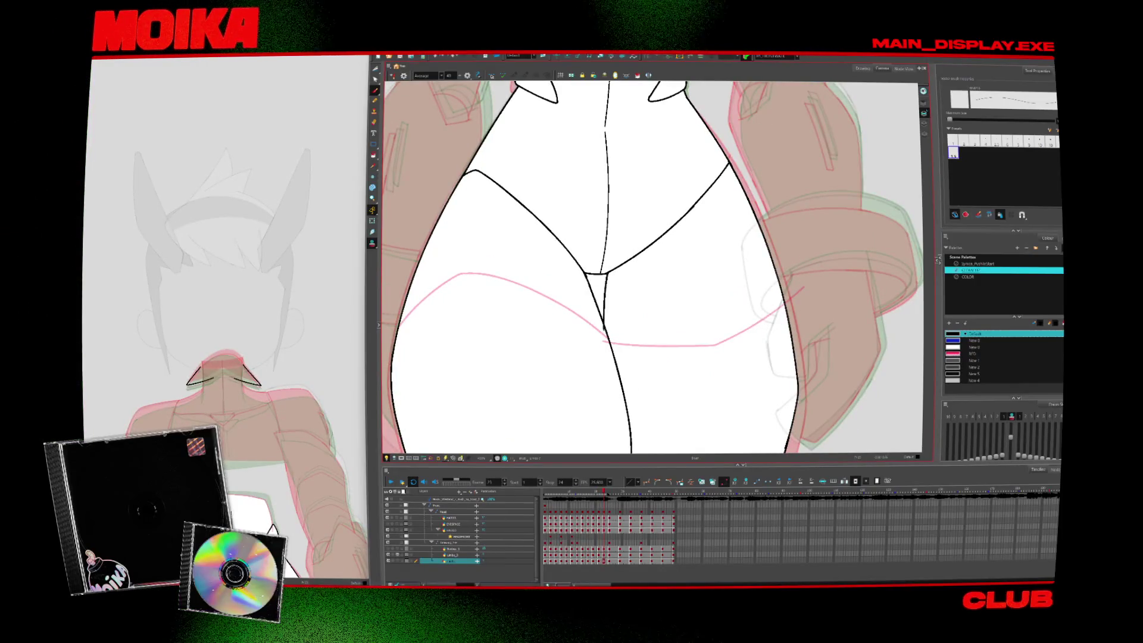
{"action": "scroll", "coordinate": [624, 180], "scroll_direction": "down", "scroll_amount": 5}
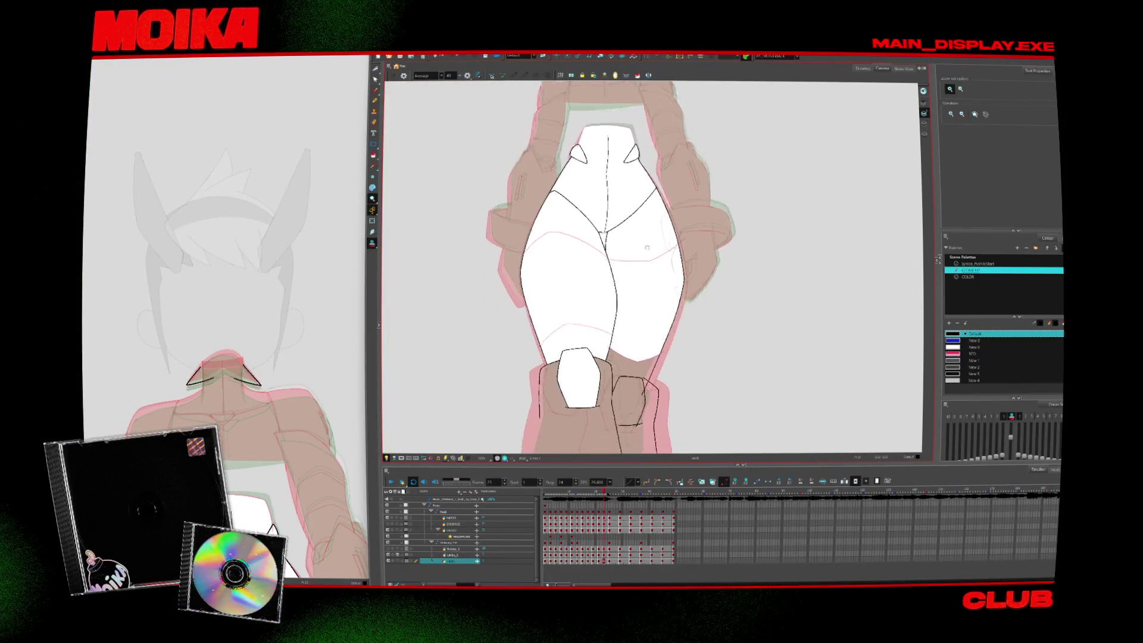
{"action": "scroll", "coordinate": [638, 307], "scroll_direction": "down", "scroll_amount": 3}
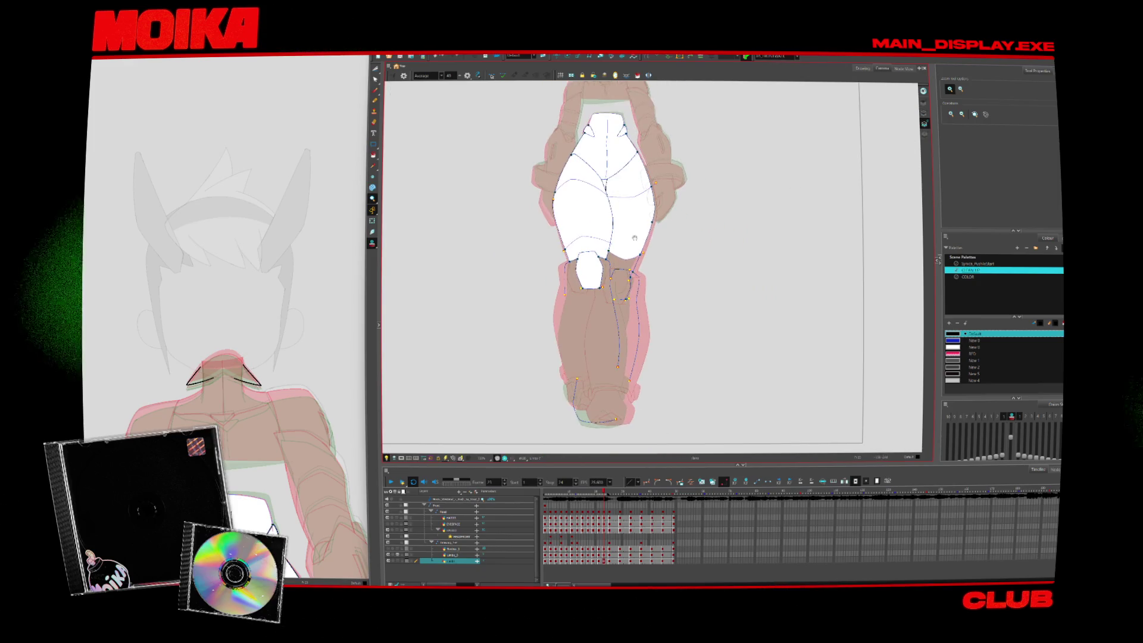
Step through neighbouring frames and zoom out to review the whole walking figure
{"action": "key", "text": "comma"}
{"action": "key", "text": "period"}
{"action": "key", "text": "period"}
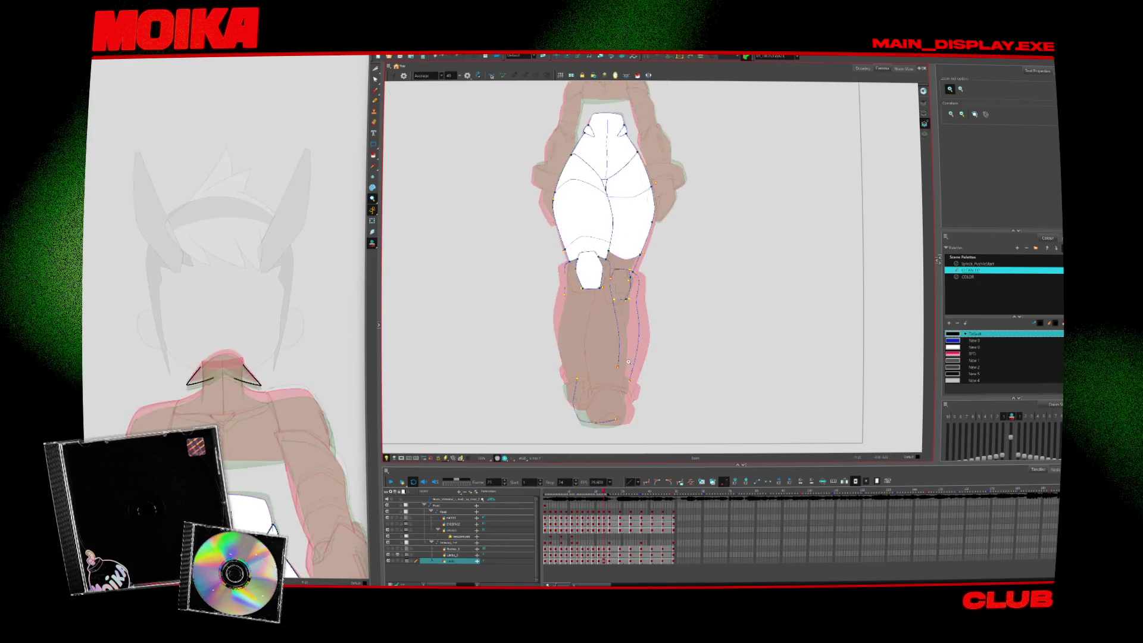
{"action": "scroll", "coordinate": [592, 447], "scroll_direction": "up", "scroll_amount": 3}
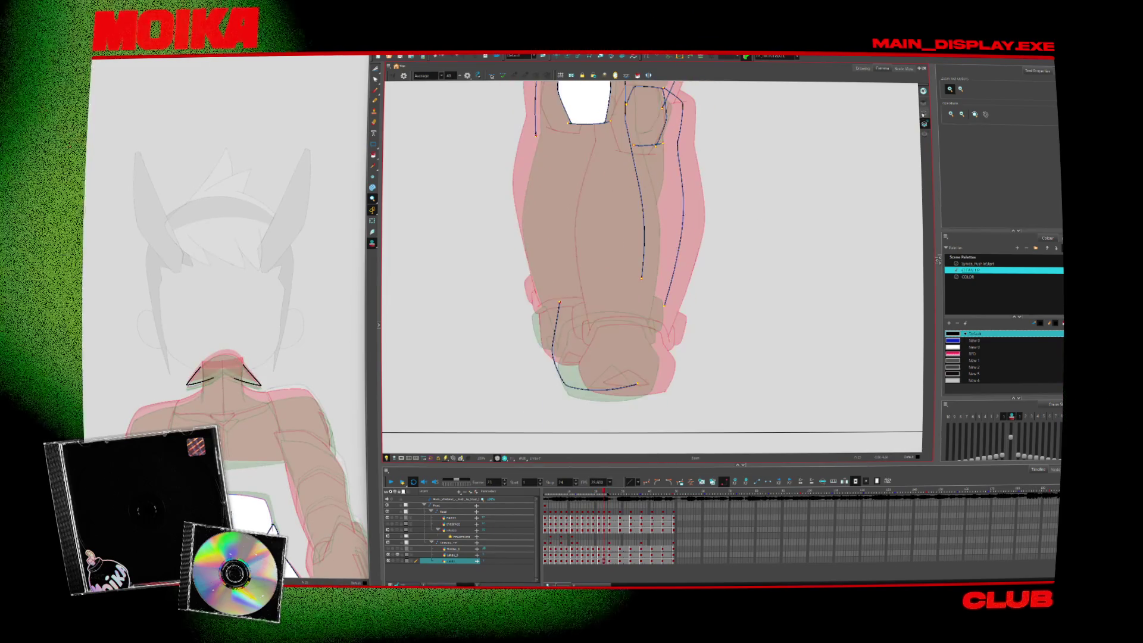
{"action": "scroll", "coordinate": [696, 329], "scroll_direction": "down", "scroll_amount": 5}
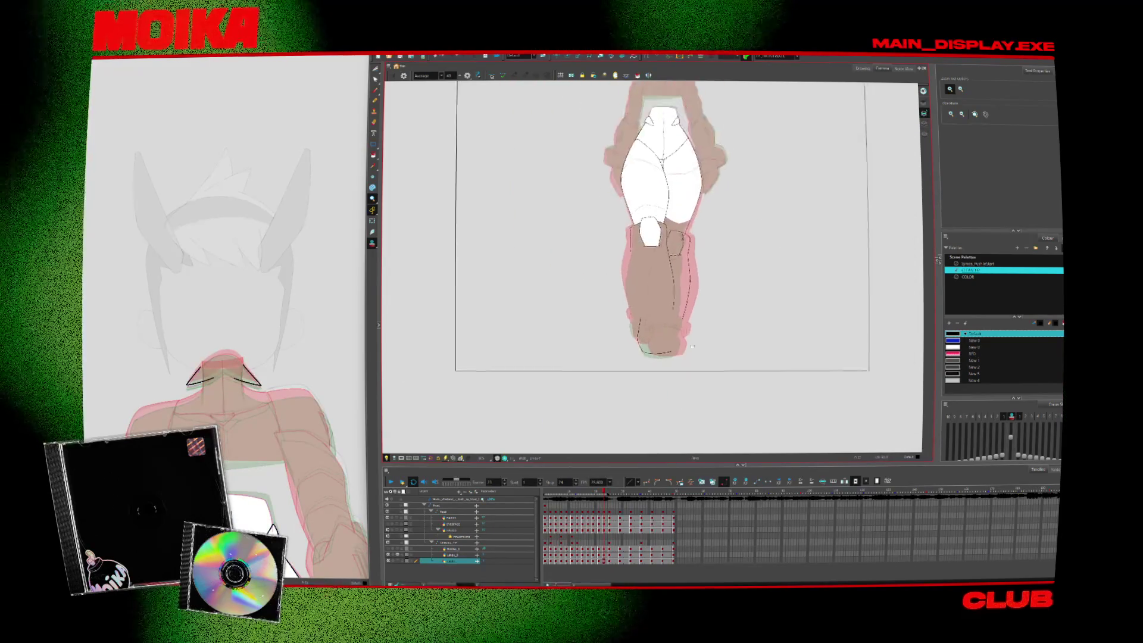
{"action": "scroll", "coordinate": [590, 373], "scroll_direction": "down", "scroll_amount": 2}
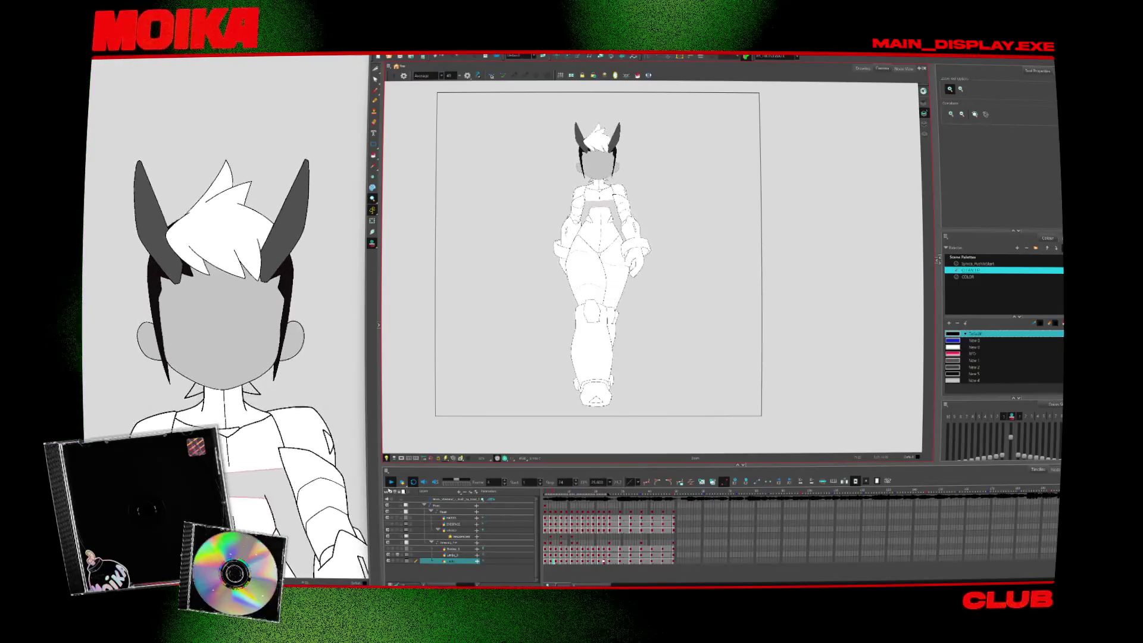
Stop playback, select the chest layer in the Timeline and zoom in on the chest
{"action": "left_click", "coordinate": [391, 481]}
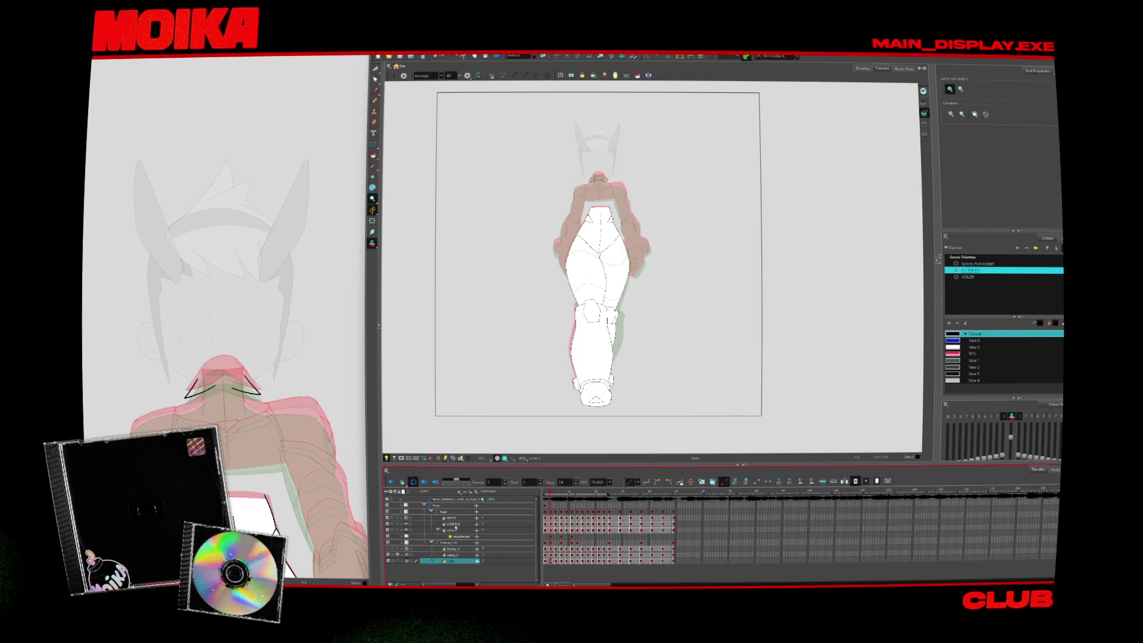
{"action": "left_click", "coordinate": [391, 548]}
{"action": "scroll", "coordinate": [599, 188], "scroll_direction": "up", "scroll_amount": 5}
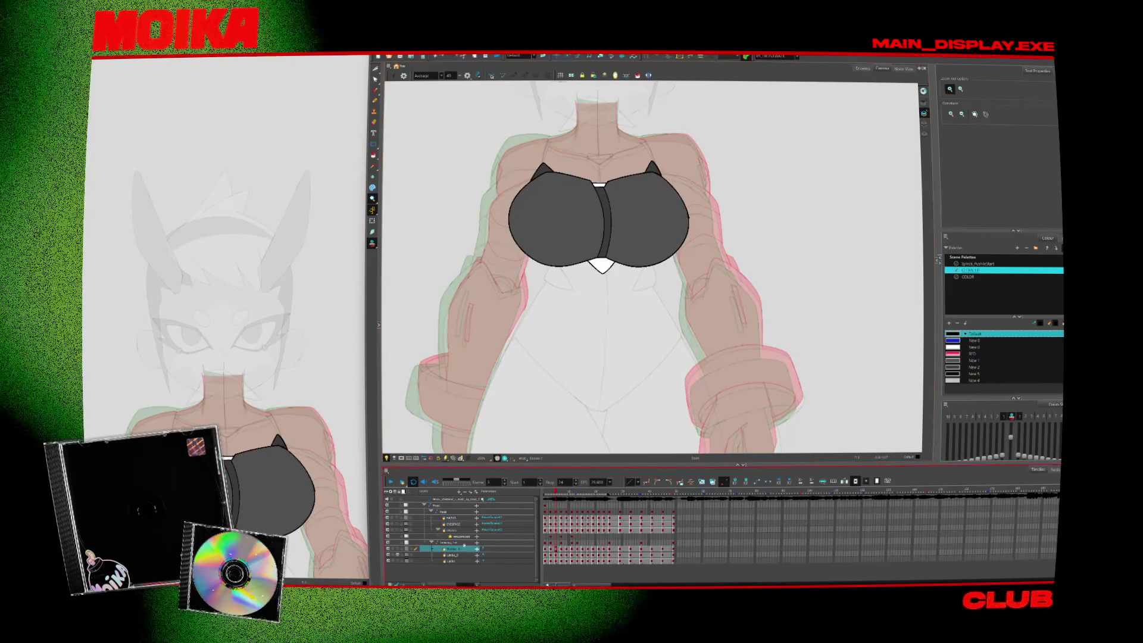
Select all the chest layer's line art and nudge it slightly downward
{"action": "key", "text": "alt+s"}
{"action": "key", "text": "ctrl+a"}
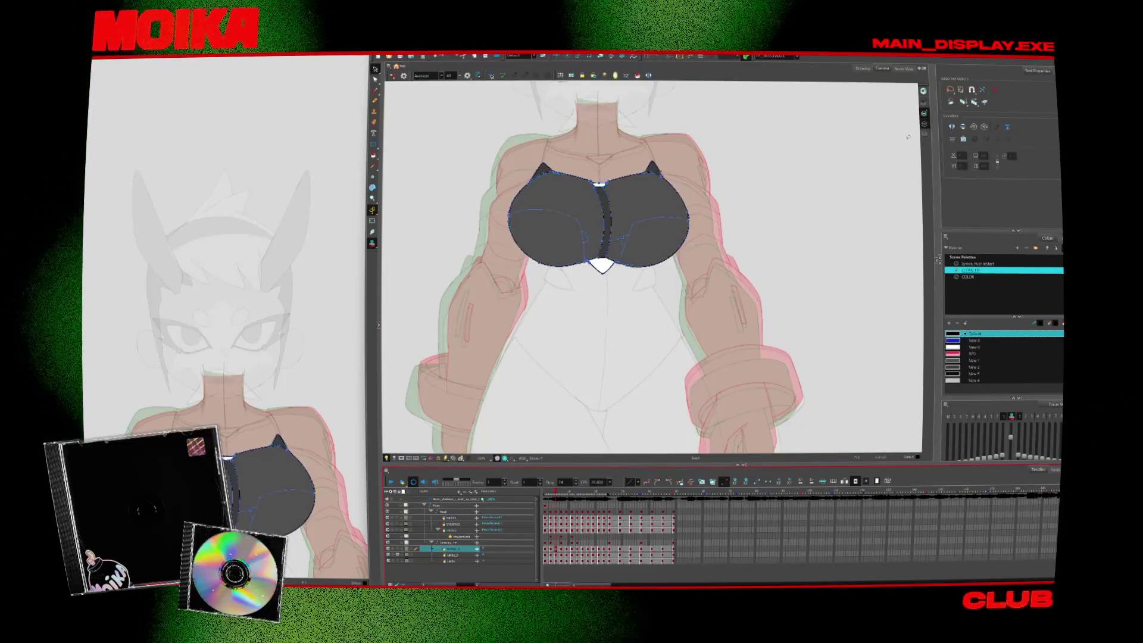
{"action": "left_click", "coordinate": [984, 135]}
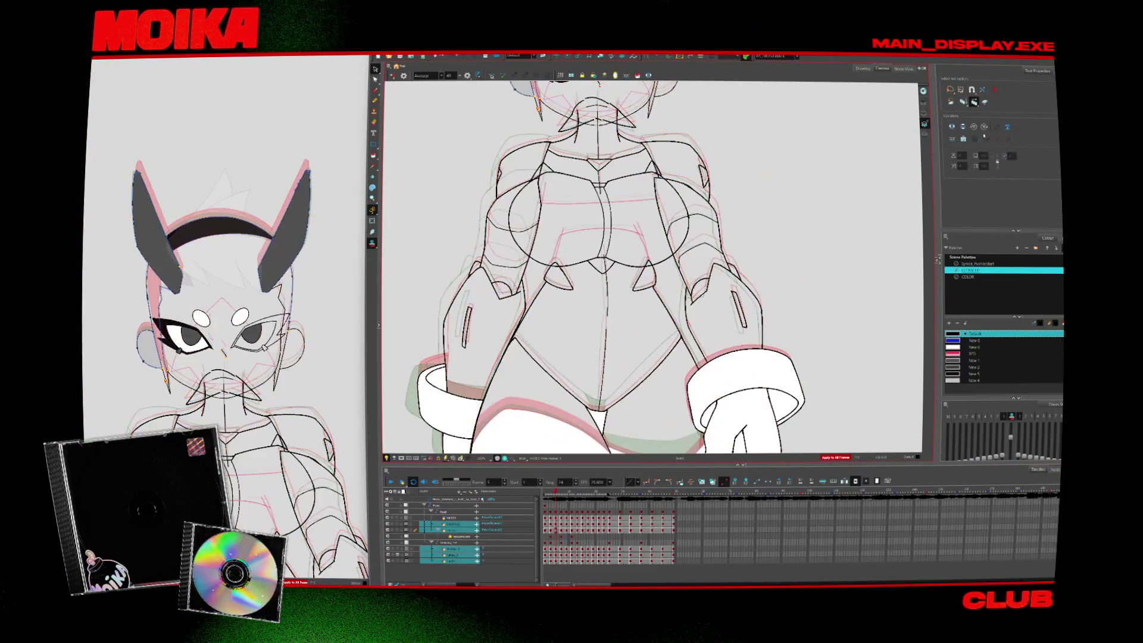
{"action": "key", "text": "ctrl+a"}
{"action": "left_click", "coordinate": [458, 549]}
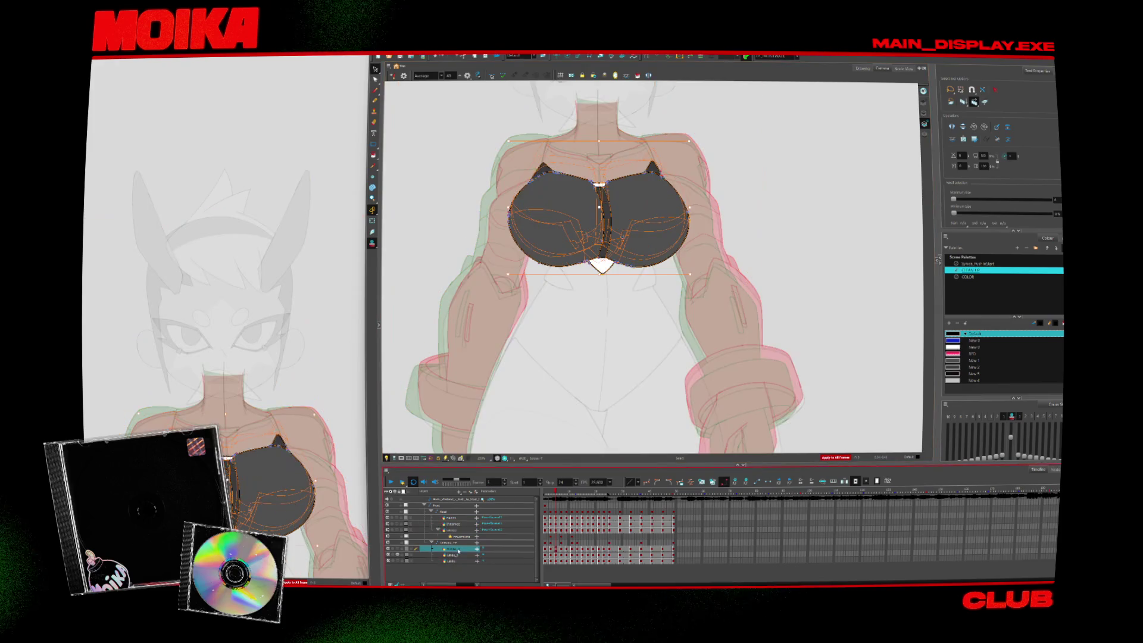
{"action": "key", "text": "alt+b"}
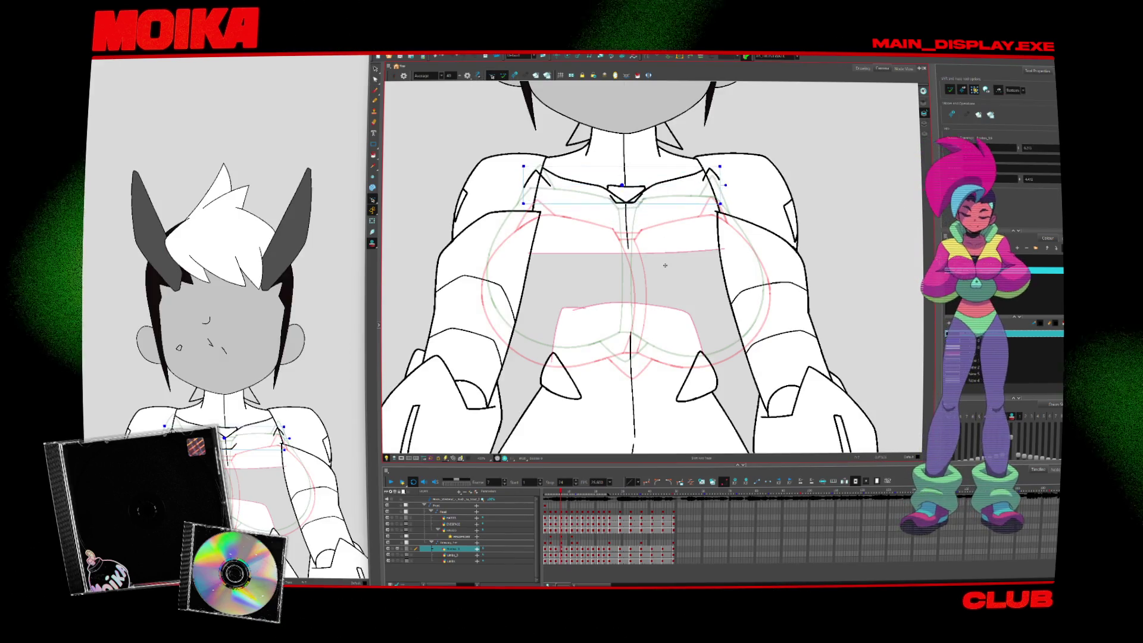
{"action": "left_click_drag", "start_coordinate": [666, 287], "coordinate": [665, 298]}
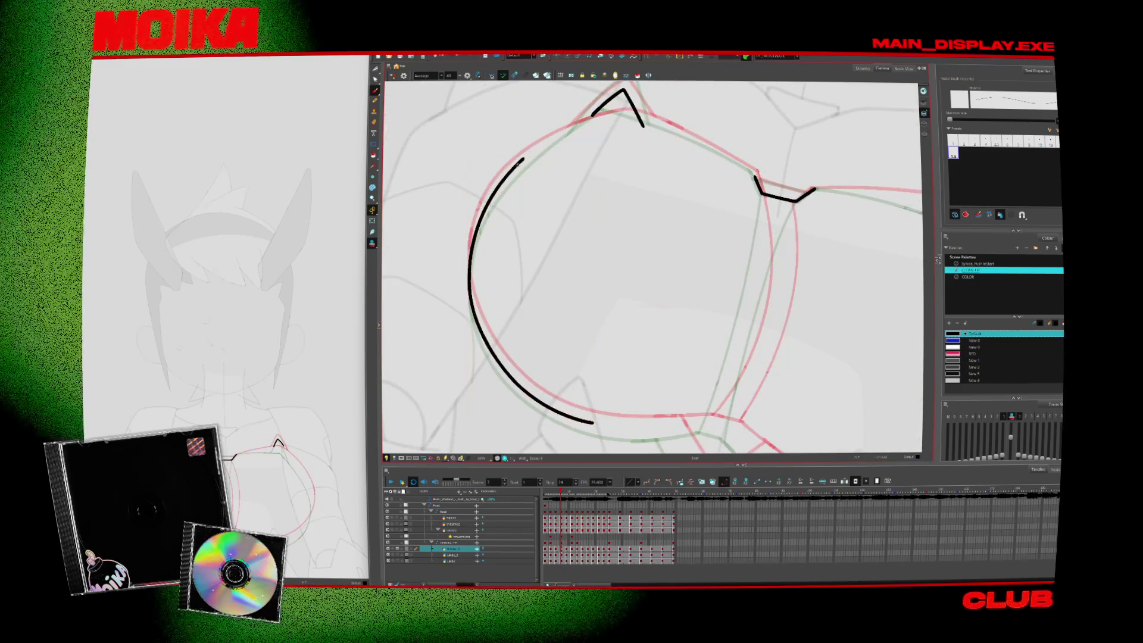
Mirror the view and ink a long arc along the chest outline
{"action": "key", "text": "4"}
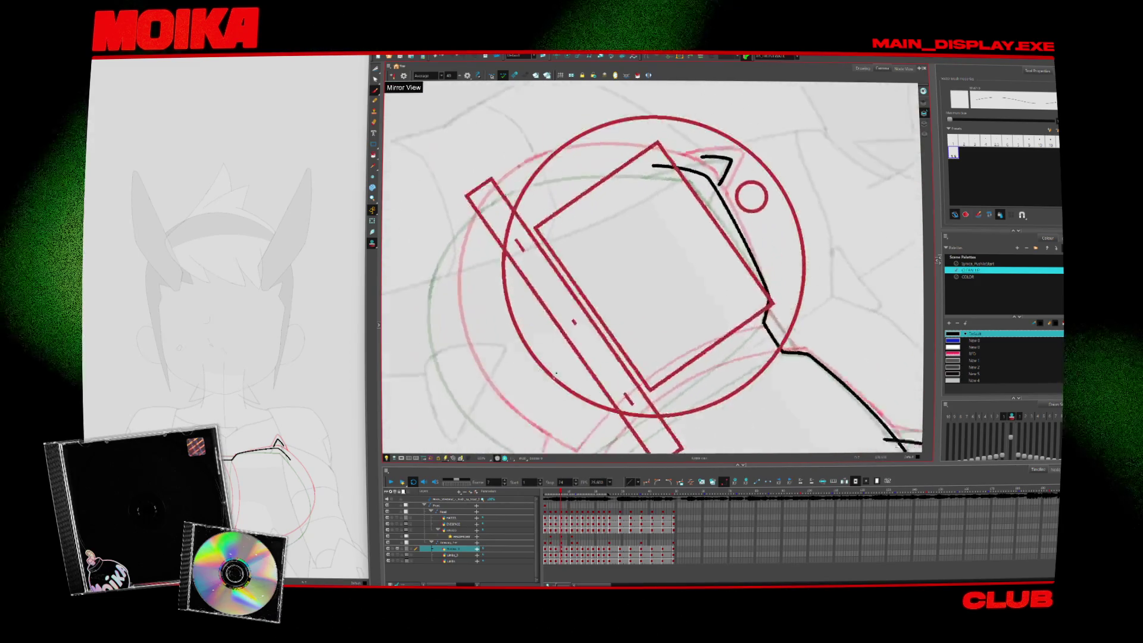
{"action": "key", "text": "4"}
{"action": "mouse_move", "coordinate": [454, 358]}
{"action": "left_mouse_down"}
{"action": "mouse_move", "coordinate": [437, 253]}
{"action": "mouse_move", "coordinate": [679, 166]}
{"action": "mouse_move", "coordinate": [703, 250]}
{"action": "mouse_move", "coordinate": [751, 309]}
{"action": "left_mouse_up"}
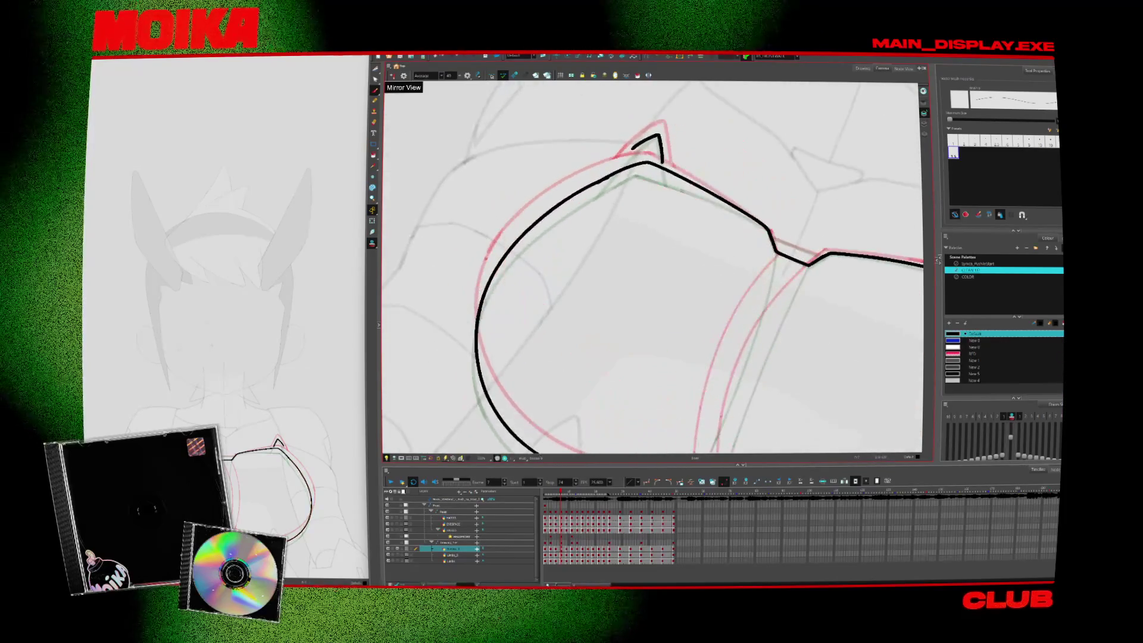
{"action": "key", "text": "alt+/"}
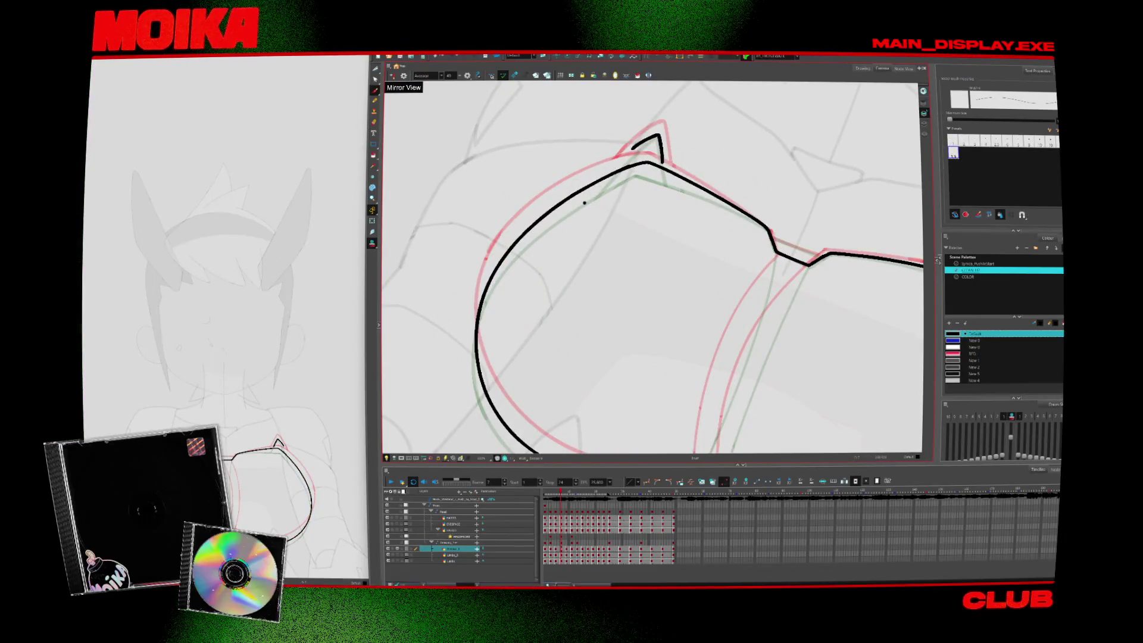
{"action": "mouse_move", "coordinate": [764, 326]}
{"action": "left_mouse_down"}
{"action": "mouse_move", "coordinate": [677, 149]}
{"action": "mouse_move", "coordinate": [792, 231]}
{"action": "left_mouse_up"}
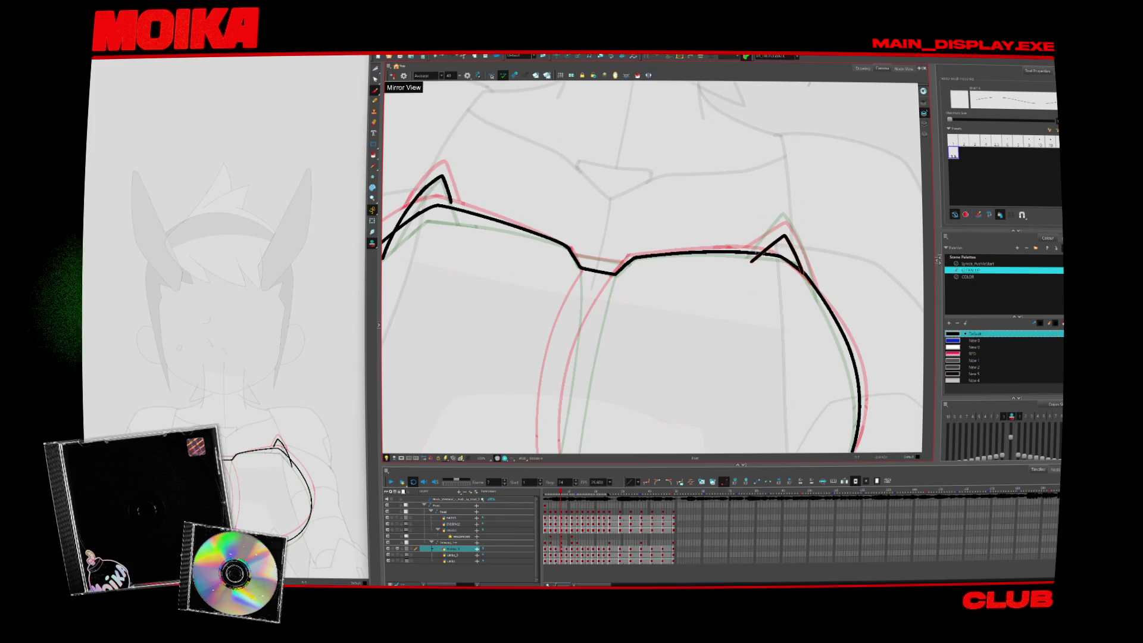
Redraw the right pointed tip and join the two line ends on the left outline
{"action": "left_click", "coordinate": [794, 245]}
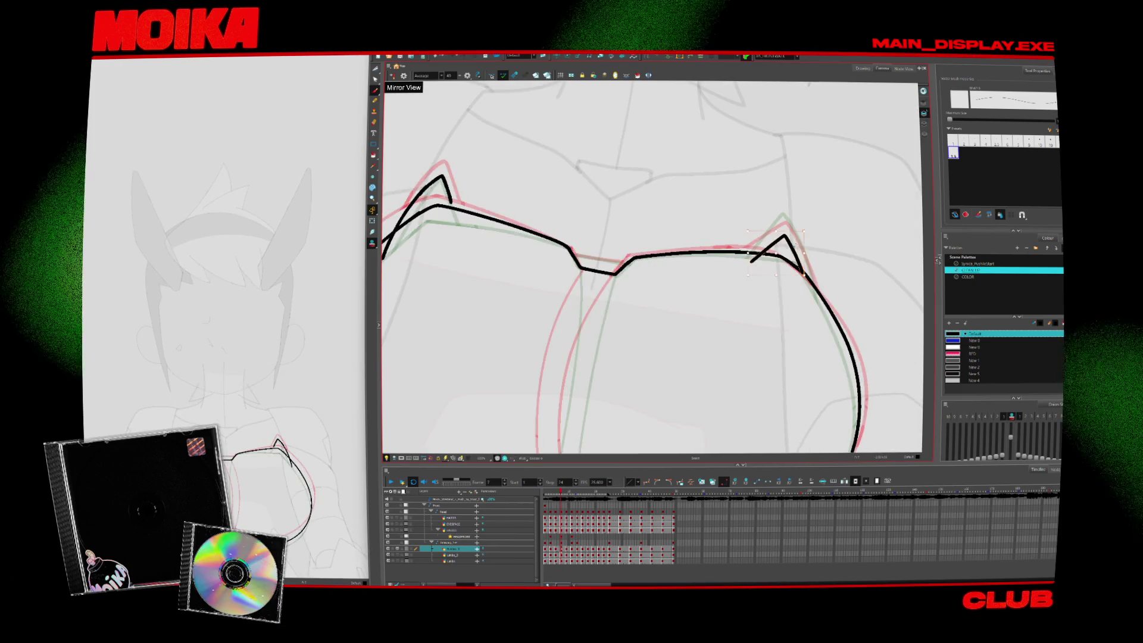
{"action": "mouse_move", "coordinate": [737, 262]}
{"action": "left_mouse_down"}
{"action": "mouse_move", "coordinate": [780, 223]}
{"action": "mouse_move", "coordinate": [822, 310]}
{"action": "left_mouse_up"}
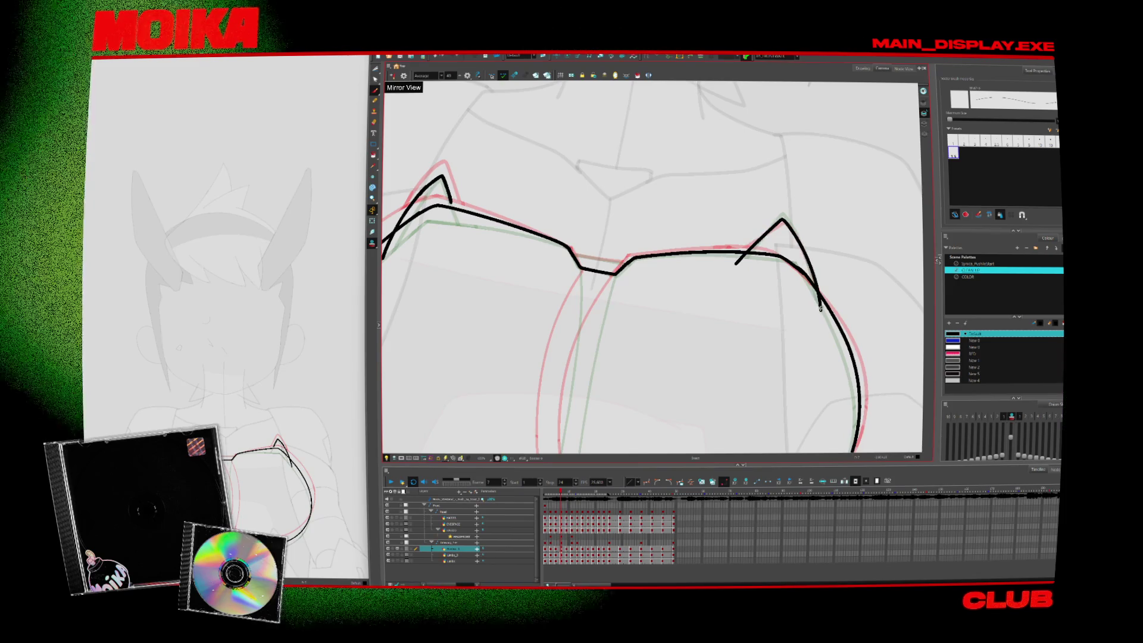
{"action": "scroll", "coordinate": [748, 377], "scroll_direction": "down", "scroll_amount": 3}
{"action": "mouse_move", "coordinate": [749, 377]}
{"action": "left_mouse_down"}
{"action": "mouse_move", "coordinate": [707, 159]}
{"action": "mouse_move", "coordinate": [774, 178]}
{"action": "left_mouse_up"}
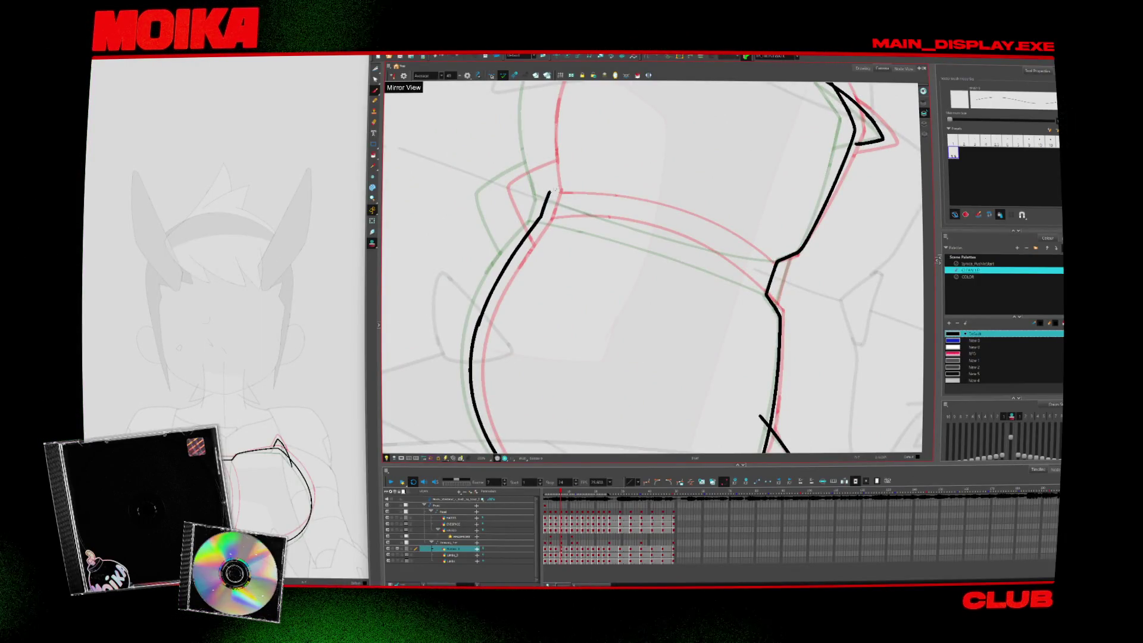
{"action": "left_click_drag", "start_coordinate": [550, 191], "coordinate": [531, 272]}
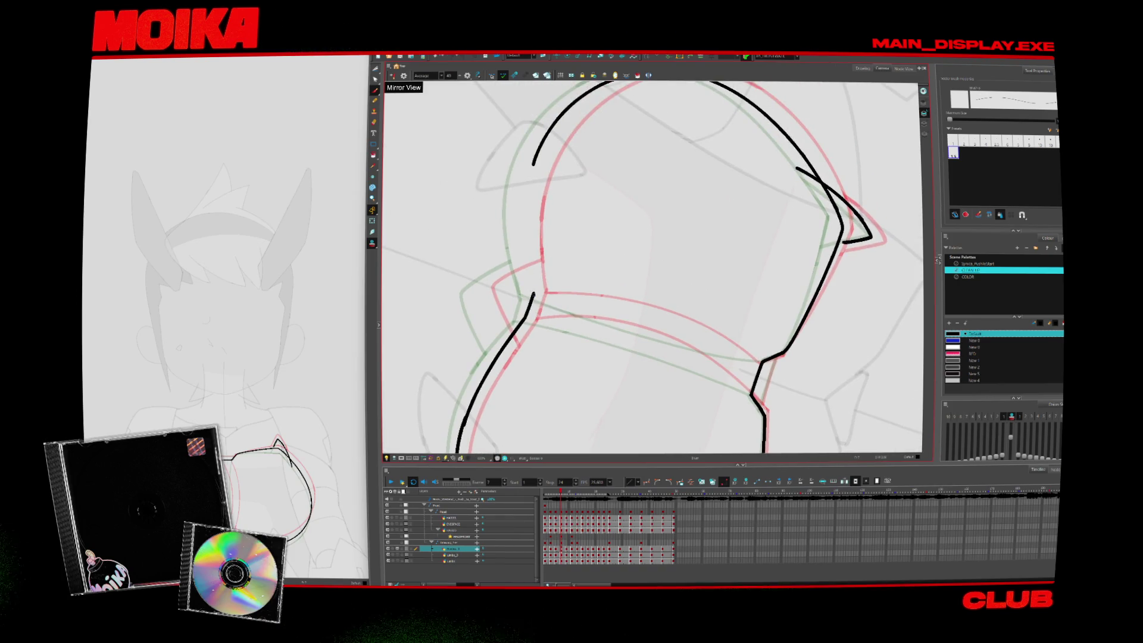
{"action": "left_click_drag", "start_coordinate": [534, 156], "coordinate": [532, 293]}
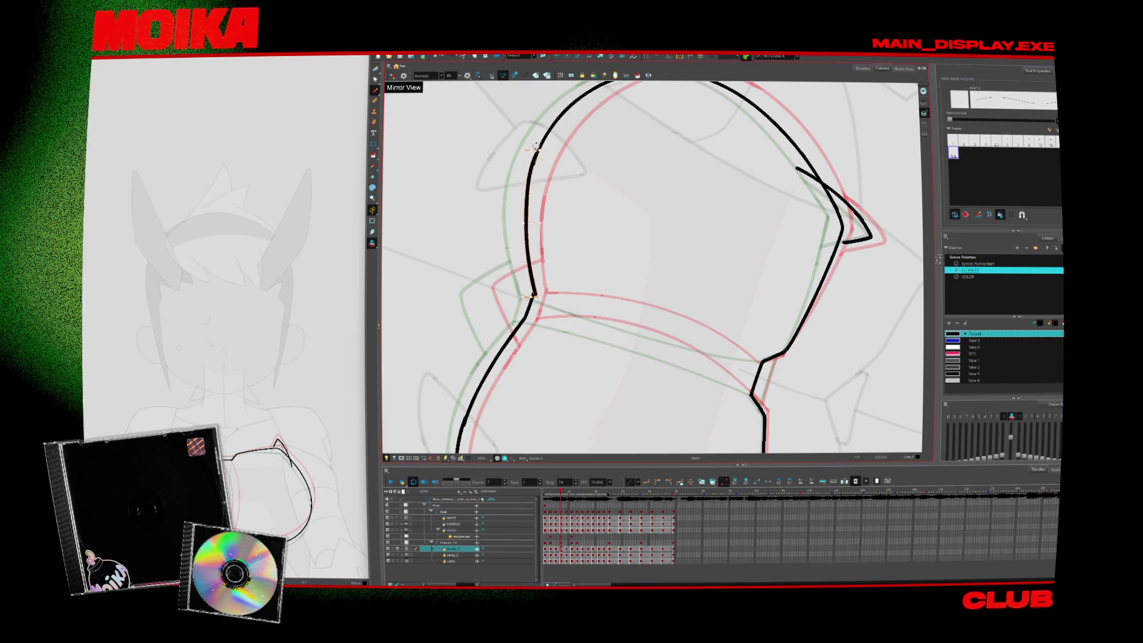
{"action": "key", "text": "ctrl+alt"}
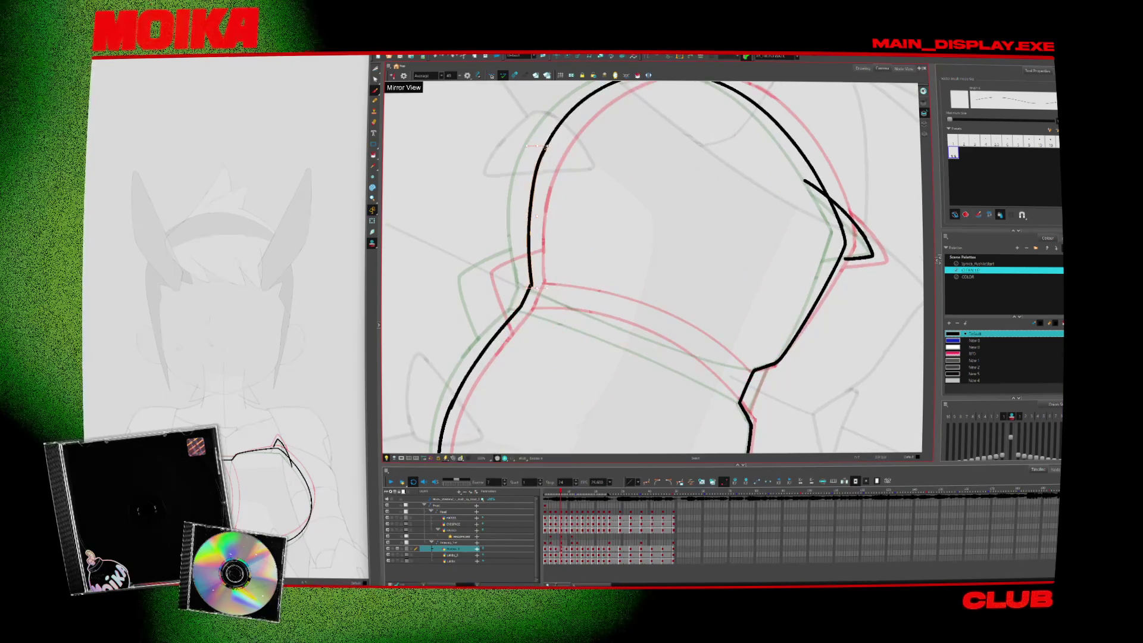
{"action": "left_click_drag", "start_coordinate": [774, 179], "coordinate": [685, 143]}
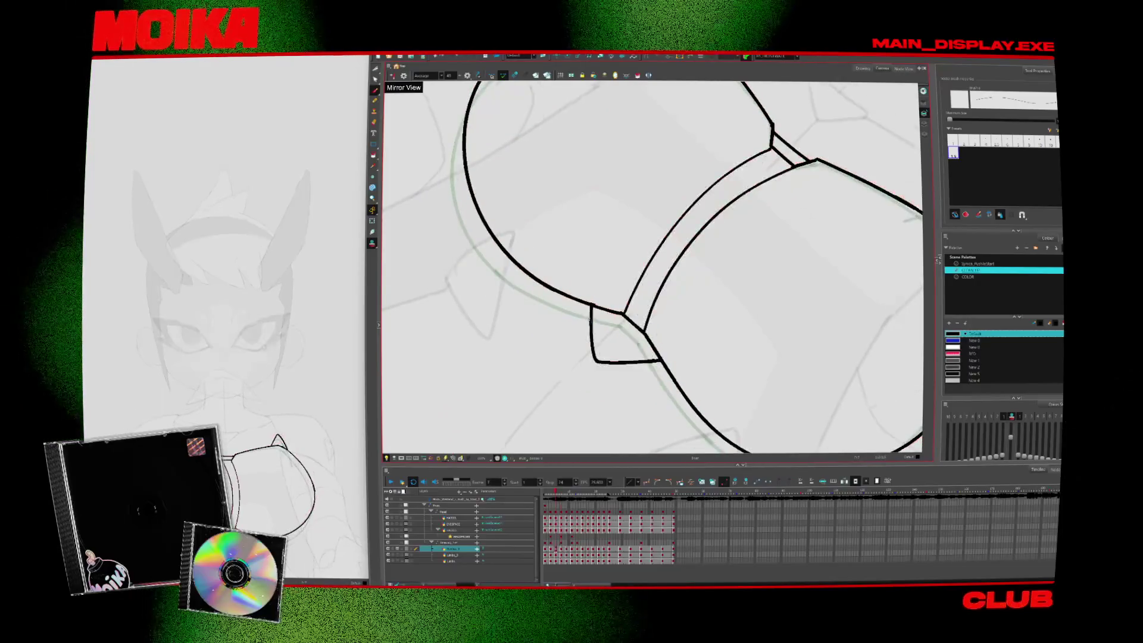
Ink the V notch's diagonal line and the curved centre seam between the two shapes
{"action": "key", "text": "period"}
{"action": "mouse_move", "coordinate": [655, 178]}
{"action": "left_mouse_down"}
{"action": "mouse_move", "coordinate": [675, 260]}
{"action": "mouse_move", "coordinate": [609, 229]}
{"action": "left_mouse_up"}
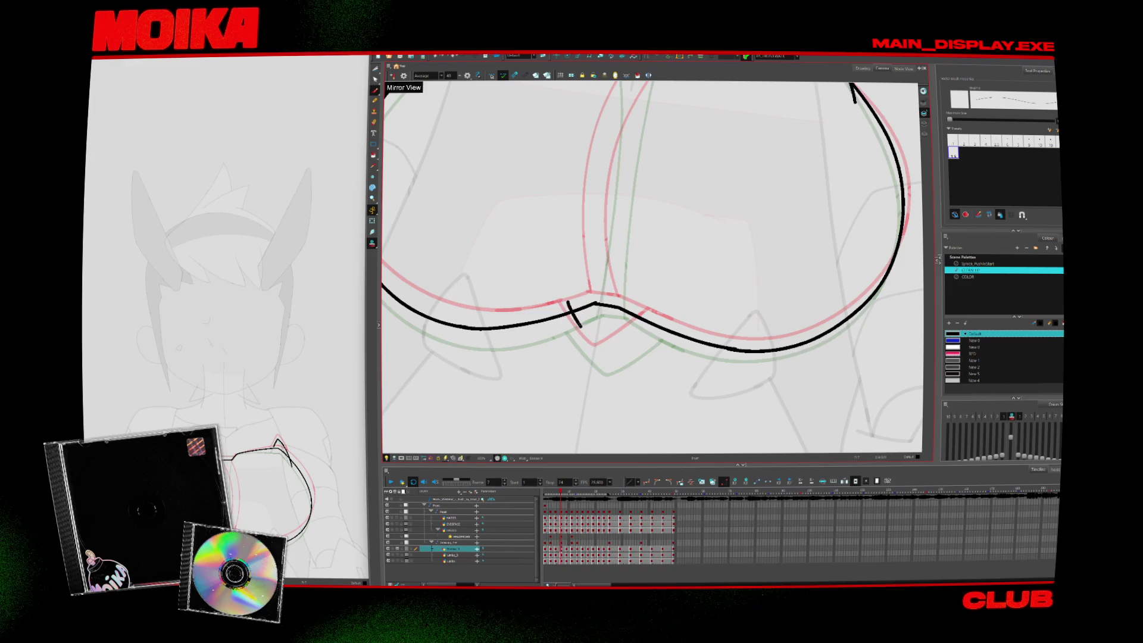
{"action": "scroll", "coordinate": [572, 294], "scroll_direction": "down", "scroll_amount": 5}
{"action": "scroll", "coordinate": [556, 336], "scroll_direction": "up", "scroll_amount": 5}
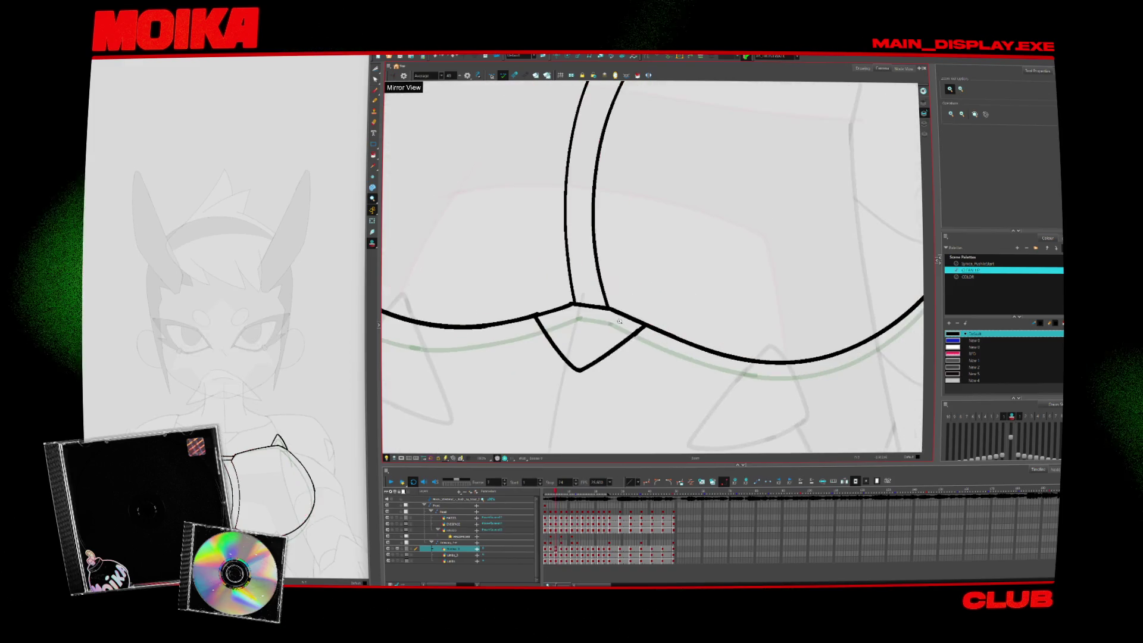
{"action": "mouse_move", "coordinate": [542, 326]}
{"action": "left_mouse_down"}
{"action": "mouse_move", "coordinate": [559, 351]}
{"action": "mouse_move", "coordinate": [658, 335]}
{"action": "left_mouse_up"}
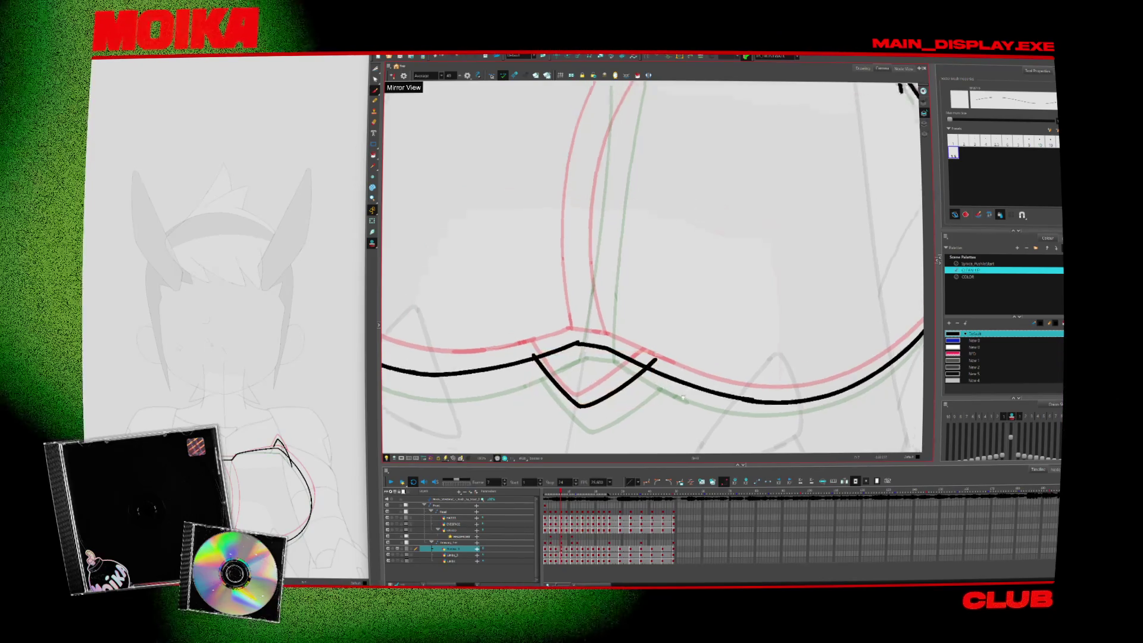
{"action": "key", "text": "ctrl+alt+x"}
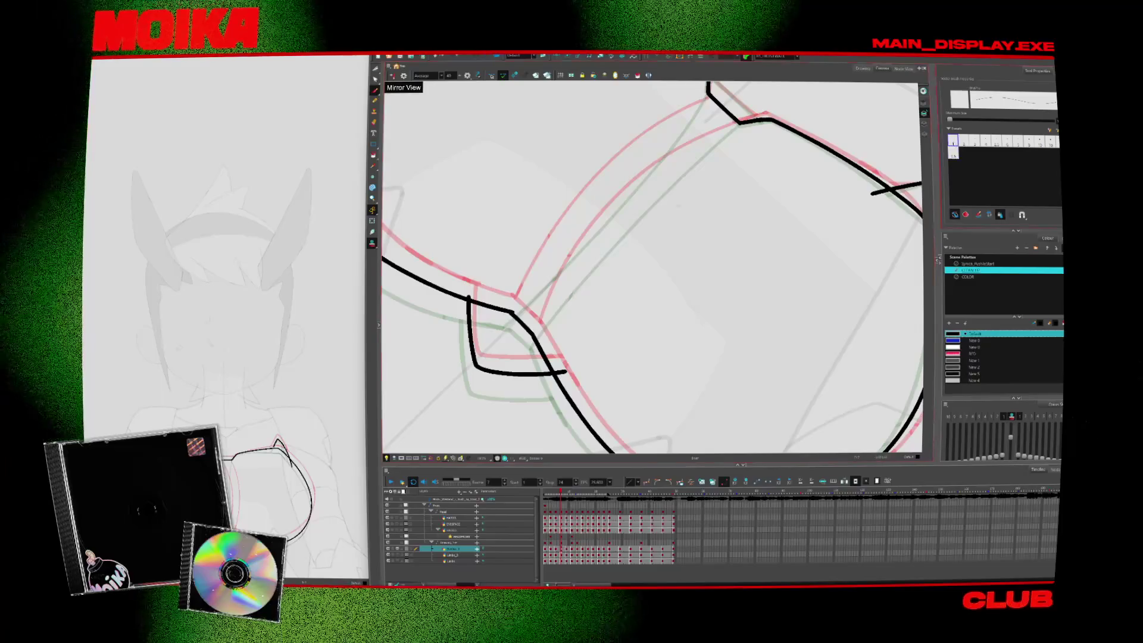
{"action": "left_click_drag", "start_coordinate": [581, 285], "coordinate": [662, 213]}
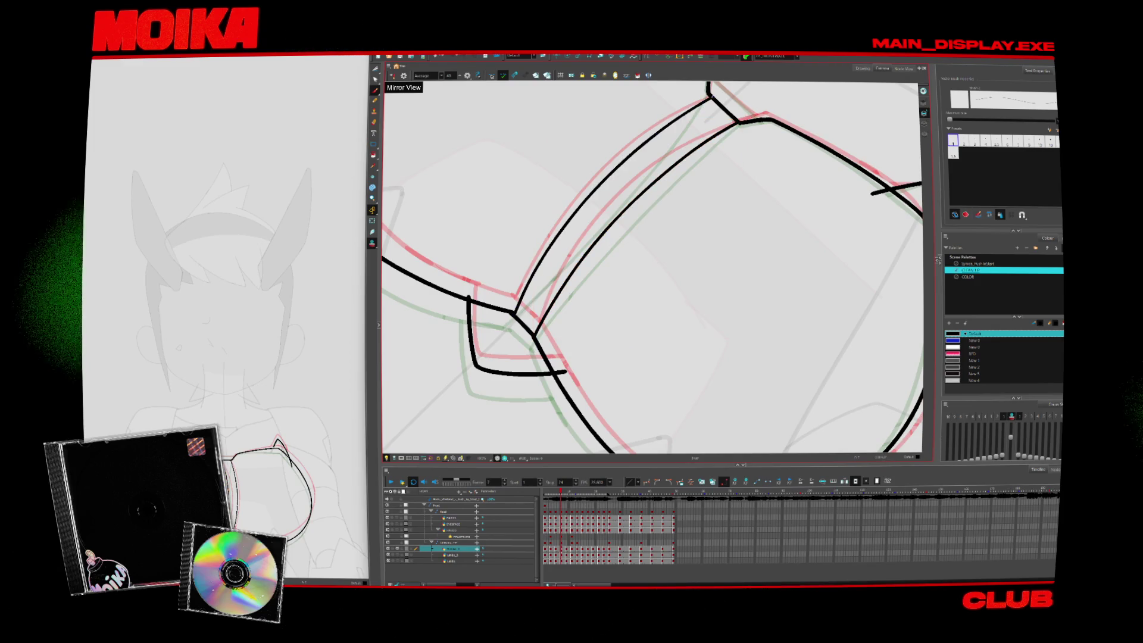
{"action": "key", "text": "2"}
{"action": "key", "text": "ctrl+alt+z"}
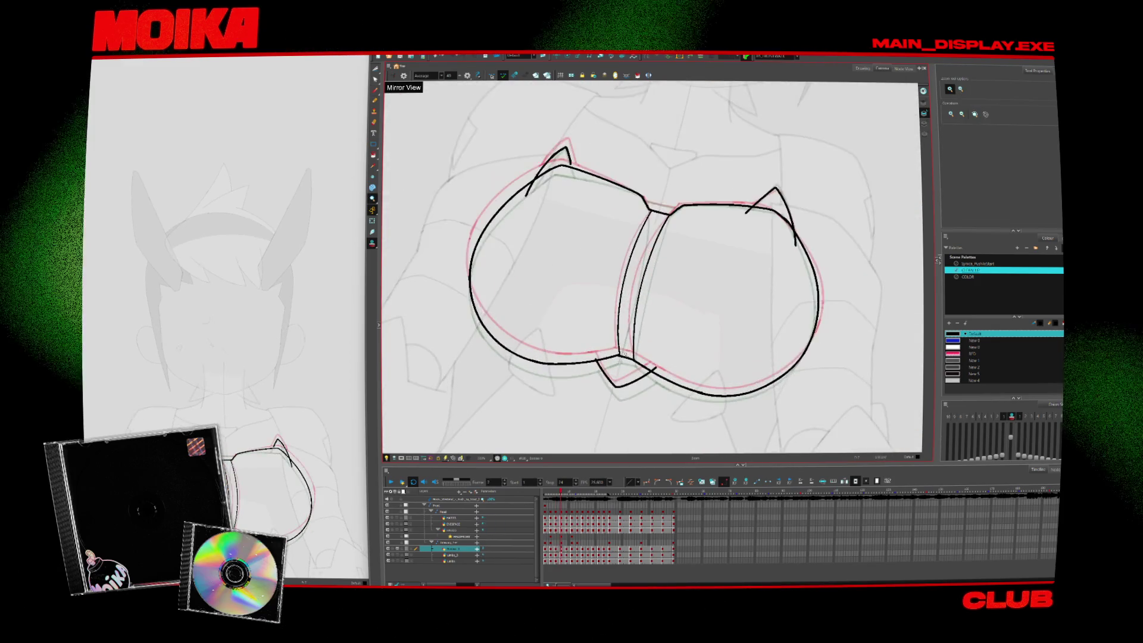
Extend the left ear point's inner line using the size 15 brush preset
{"action": "key", "text": "alt+i"}
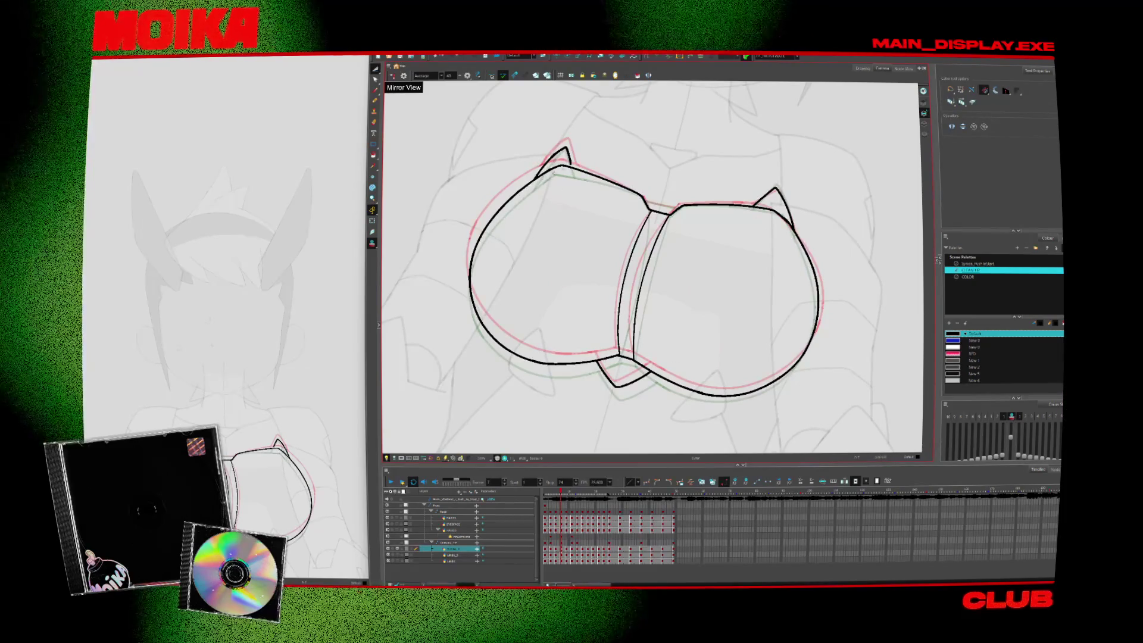
{"action": "key", "text": "alt+b"}
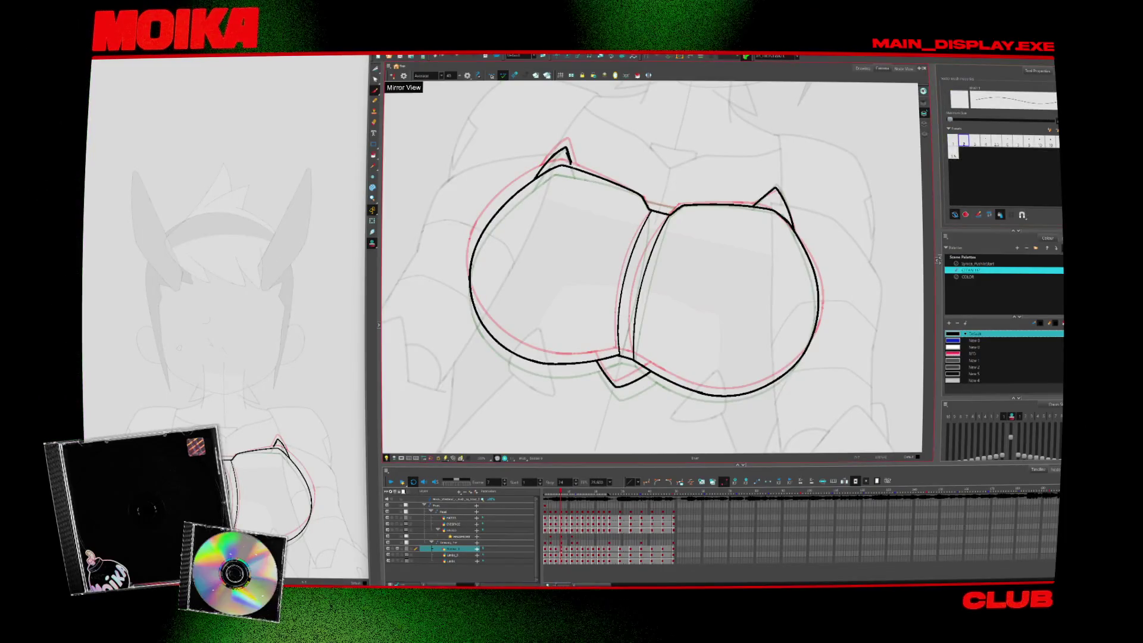
{"action": "key", "text": "alt+s"}
{"action": "scroll", "coordinate": [581, 156], "scroll_direction": "up", "scroll_amount": 3}
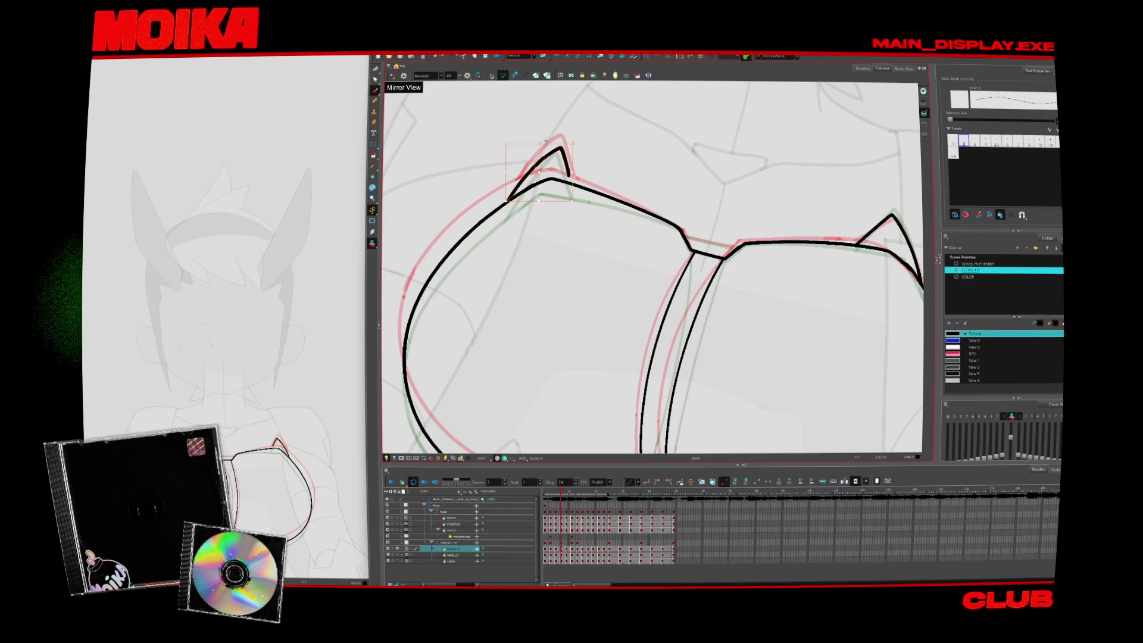
{"action": "left_click", "coordinate": [954, 153]}
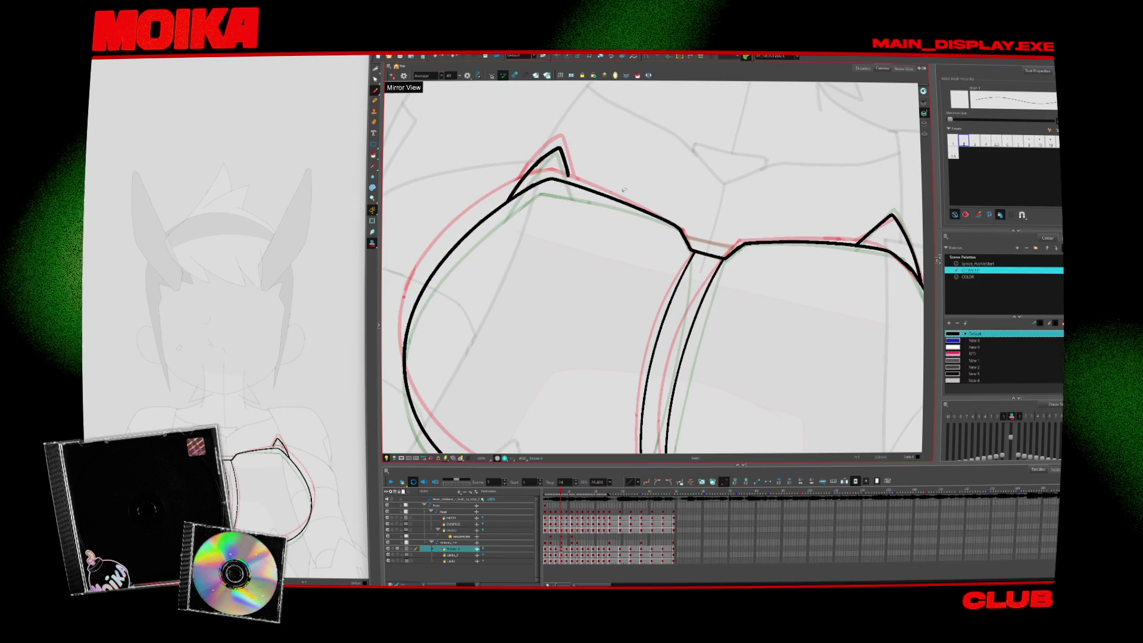
{"action": "left_click_drag", "start_coordinate": [567, 172], "coordinate": [573, 191]}
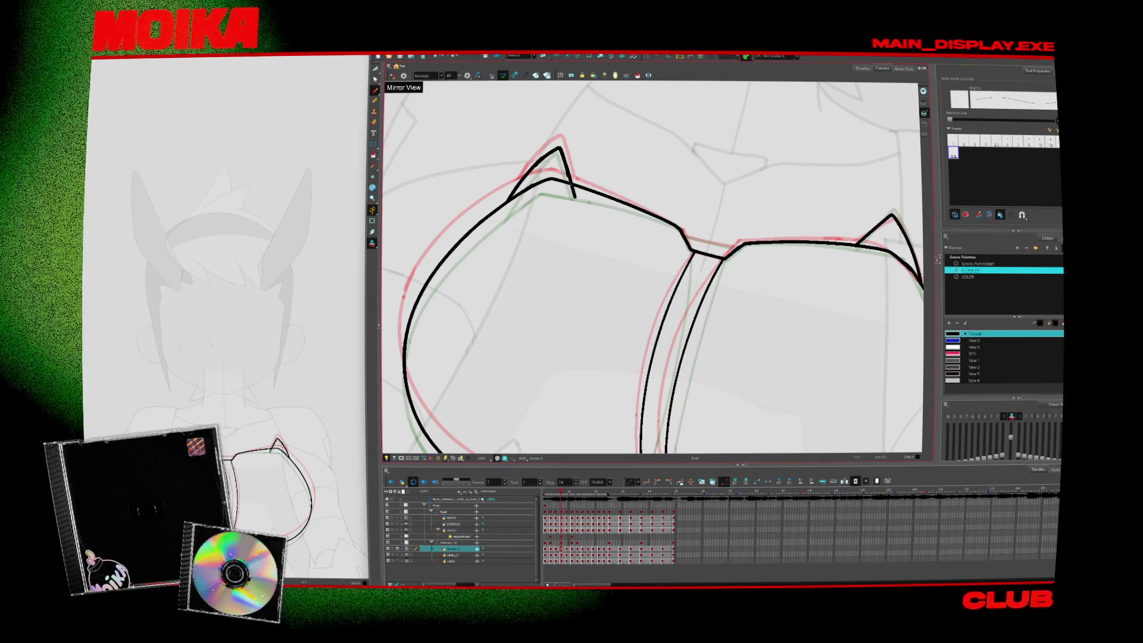
Zoom in on the chest shapes and add a small stroke at the seam's edge
{"action": "key", "text": "alt+s"}
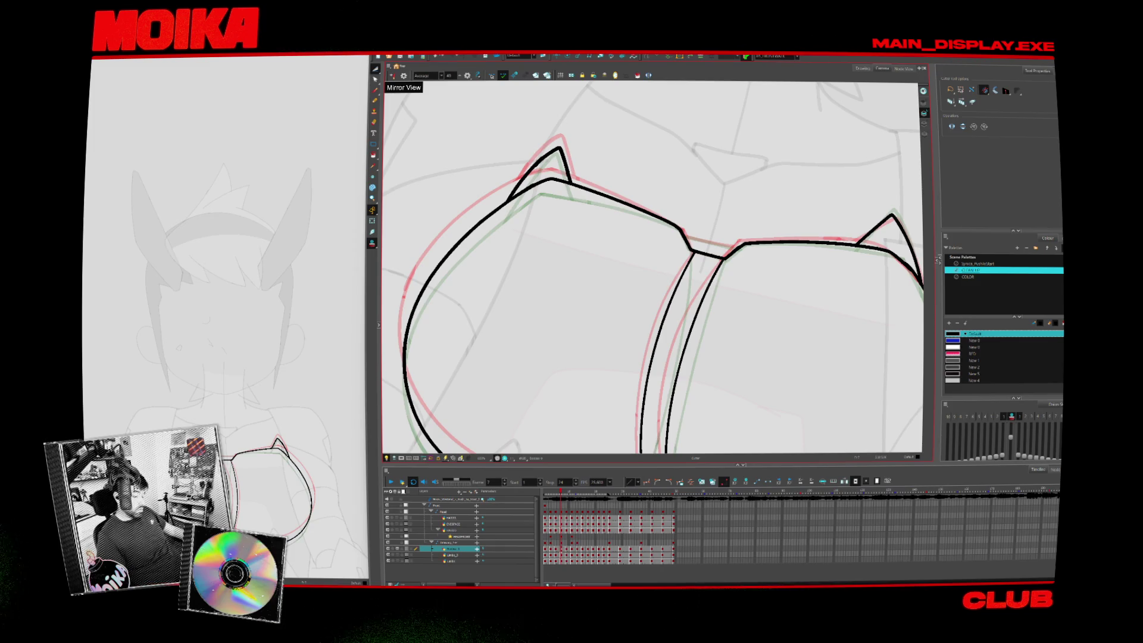
{"action": "scroll", "coordinate": [598, 421], "scroll_direction": "down", "scroll_amount": 8}
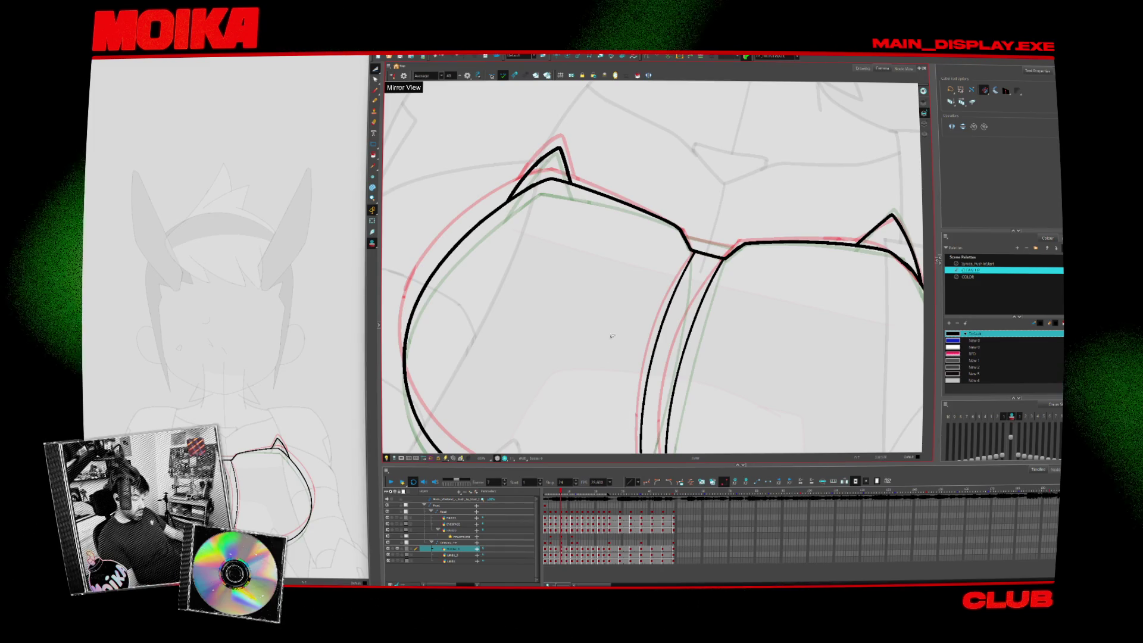
{"action": "key", "text": "alt+z"}
{"action": "scroll", "coordinate": [597, 215], "scroll_direction": "up", "scroll_amount": 6}
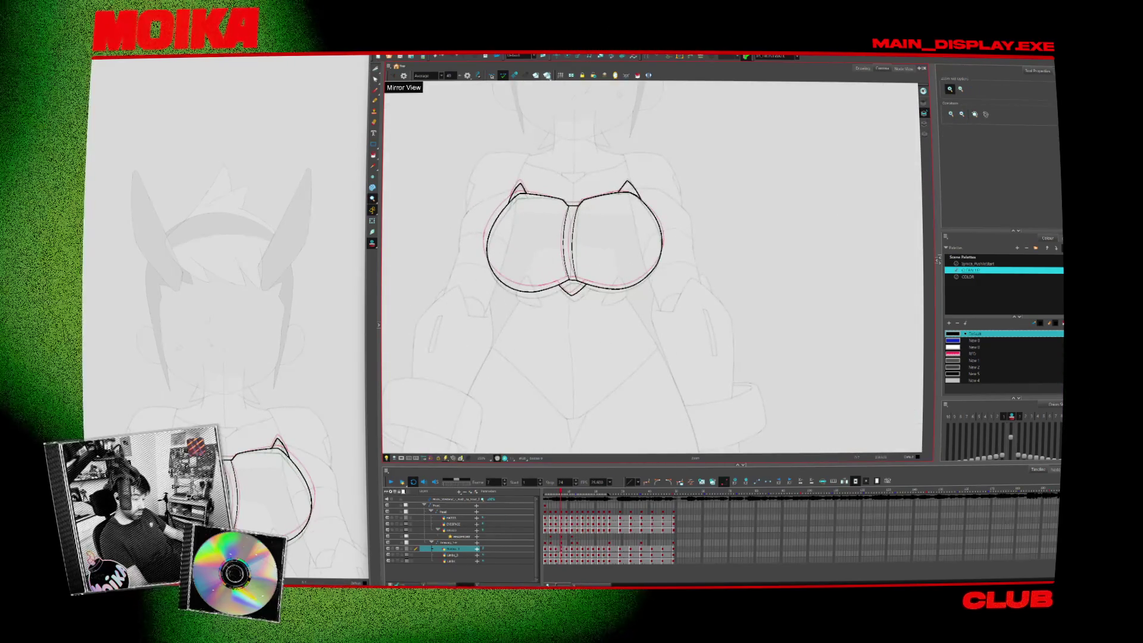
{"action": "scroll", "coordinate": [589, 195], "scroll_direction": "down", "scroll_amount": 4}
{"action": "scroll", "coordinate": [589, 196], "scroll_direction": "up", "scroll_amount": 4}
{"action": "mouse_move", "coordinate": [589, 196]}
{"action": "left_mouse_down"}
{"action": "mouse_move", "coordinate": [653, 140]}
{"action": "mouse_move", "coordinate": [685, 179]}
{"action": "left_mouse_up"}
{"action": "scroll", "coordinate": [625, 256], "scroll_direction": "up", "scroll_amount": 2}
{"action": "key", "text": "alt+b"}
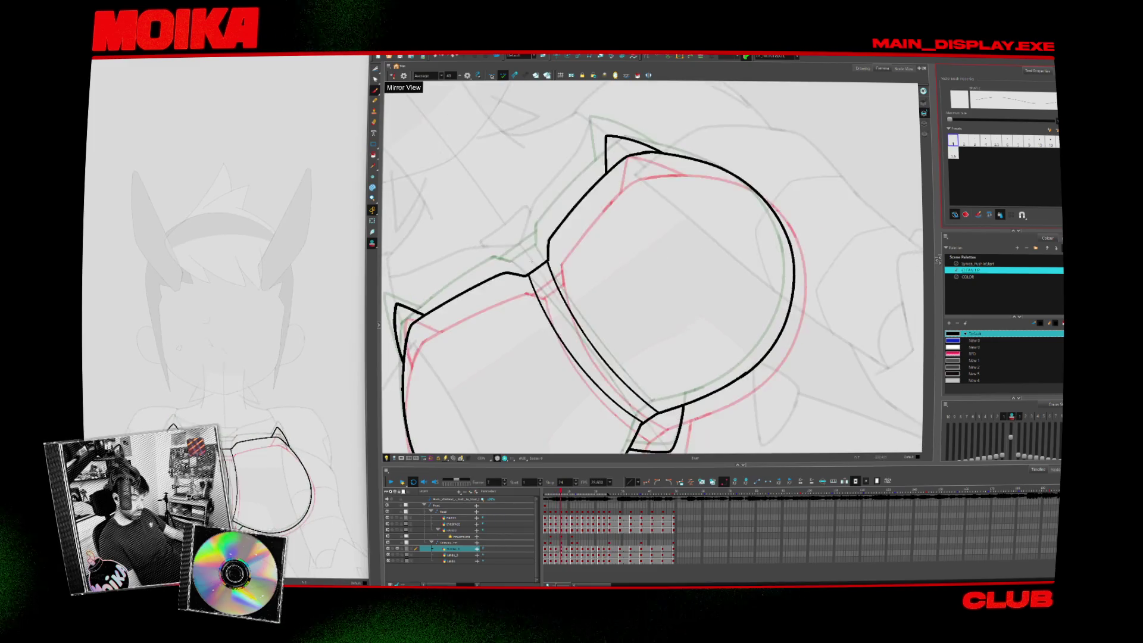
{"action": "left_click", "coordinate": [954, 153]}
{"action": "left_click_drag", "start_coordinate": [504, 280], "coordinate": [510, 276]}
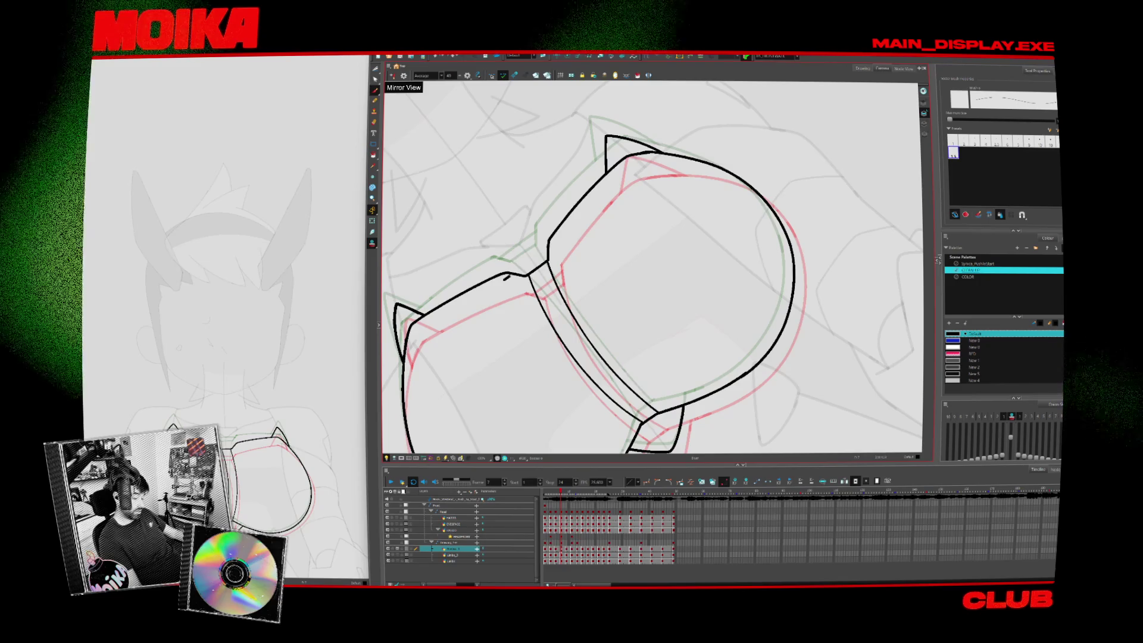
Turn off onion skin, level the canvas and step back one frame to review
{"action": "key", "text": "alt+s"}
{"action": "key", "text": "alt+o"}
{"action": "mouse_move", "coordinate": [744, 250]}
{"action": "left_mouse_down"}
{"action": "mouse_move", "coordinate": [715, 196]}
{"action": "mouse_move", "coordinate": [673, 173]}
{"action": "left_mouse_up"}
{"action": "scroll", "coordinate": [602, 373], "scroll_direction": "down", "scroll_amount": 3}
{"action": "scroll", "coordinate": [602, 373], "scroll_direction": "down", "scroll_amount": 1}
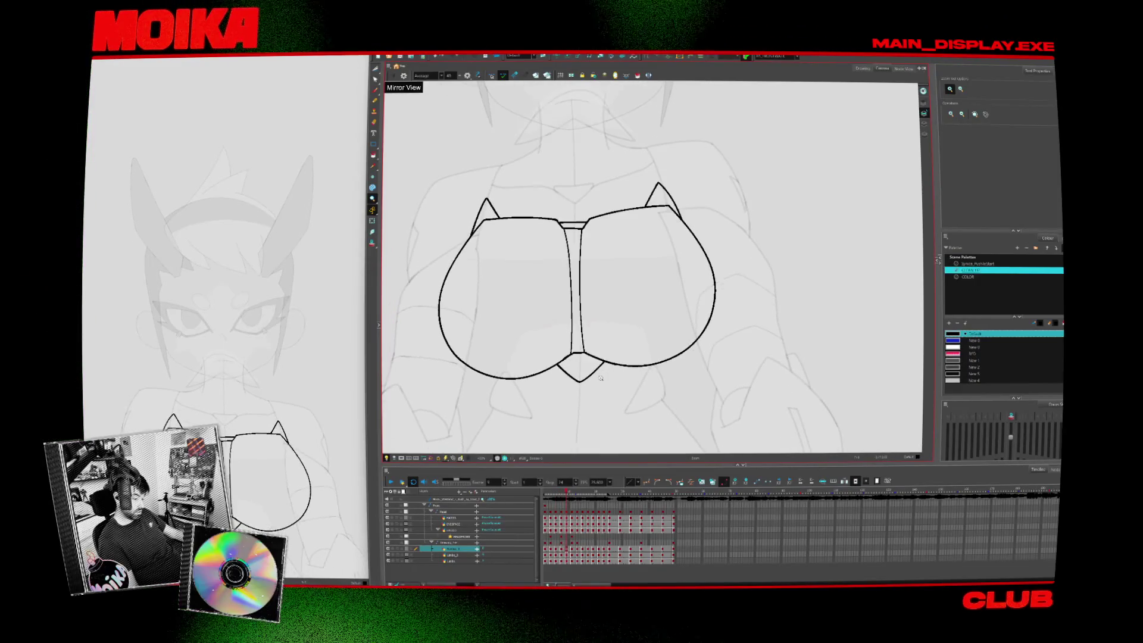
{"action": "key", "text": "comma"}
{"action": "key", "text": "comma"}
{"action": "key", "text": "comma"}
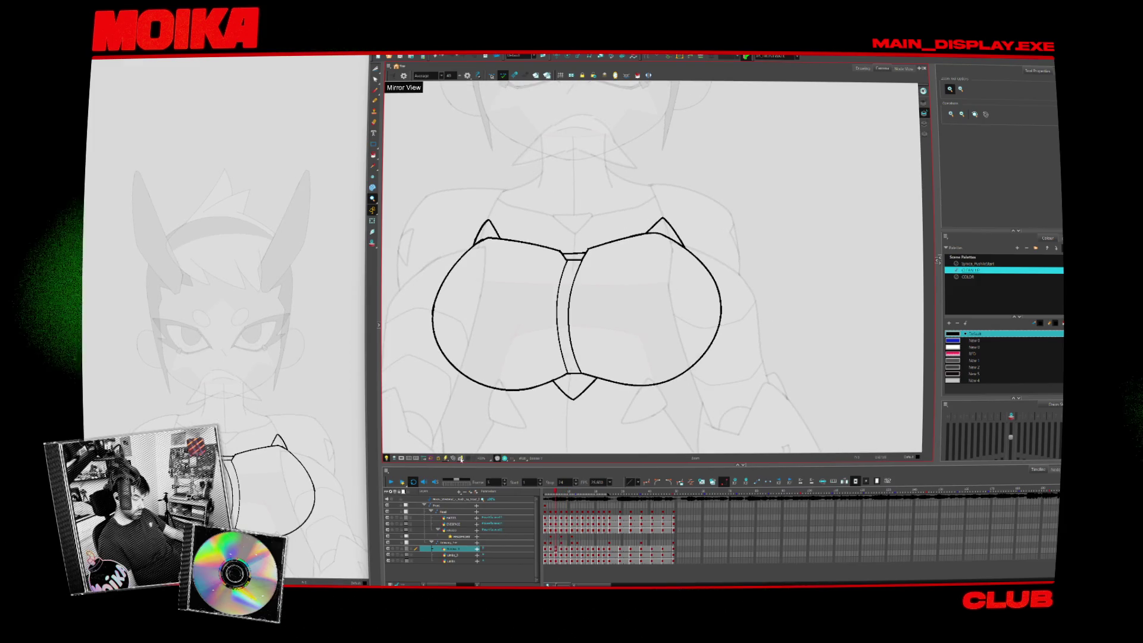
{"action": "scroll", "coordinate": [633, 292], "scroll_direction": "down", "scroll_amount": 5}
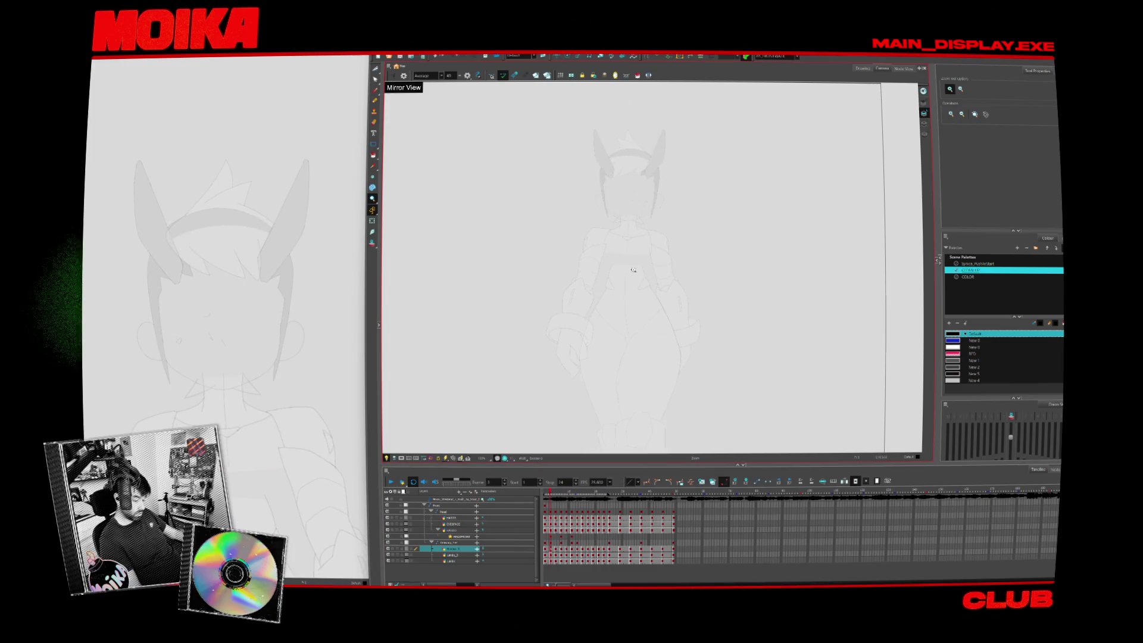
{"action": "scroll", "coordinate": [604, 290], "scroll_direction": "up", "scroll_amount": 5}
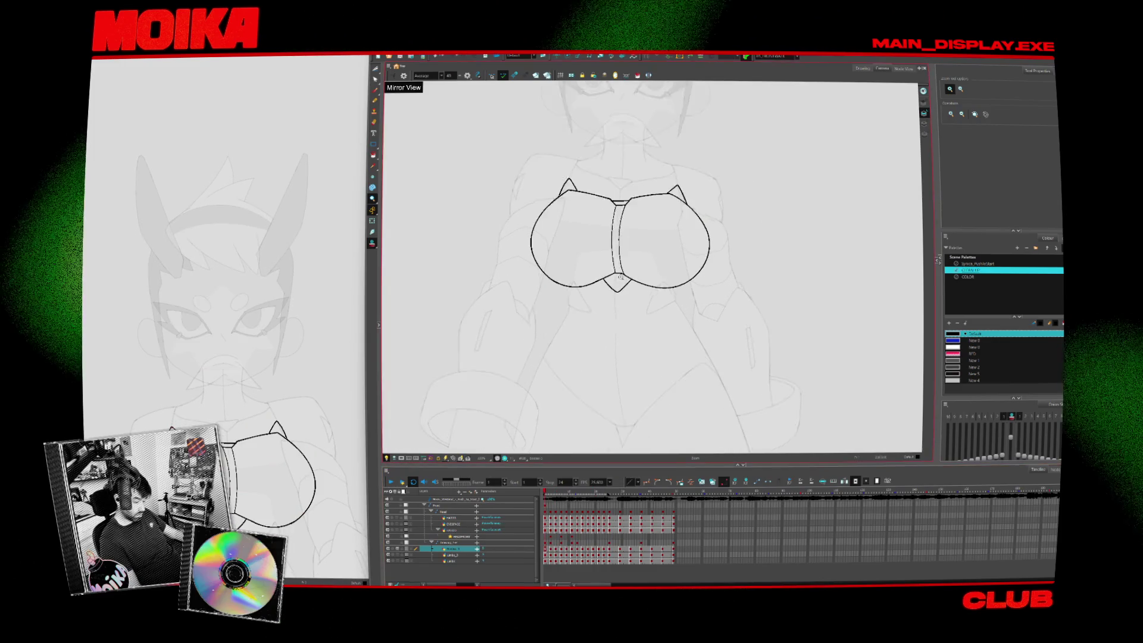
Undo the misplaced stroke, redraw it near the chest centre, and play the animation
{"action": "key", "text": "alt+b"}
{"action": "key", "text": "ctrl+z"}
{"action": "left_click_drag", "start_coordinate": [601, 293], "coordinate": [617, 307]}
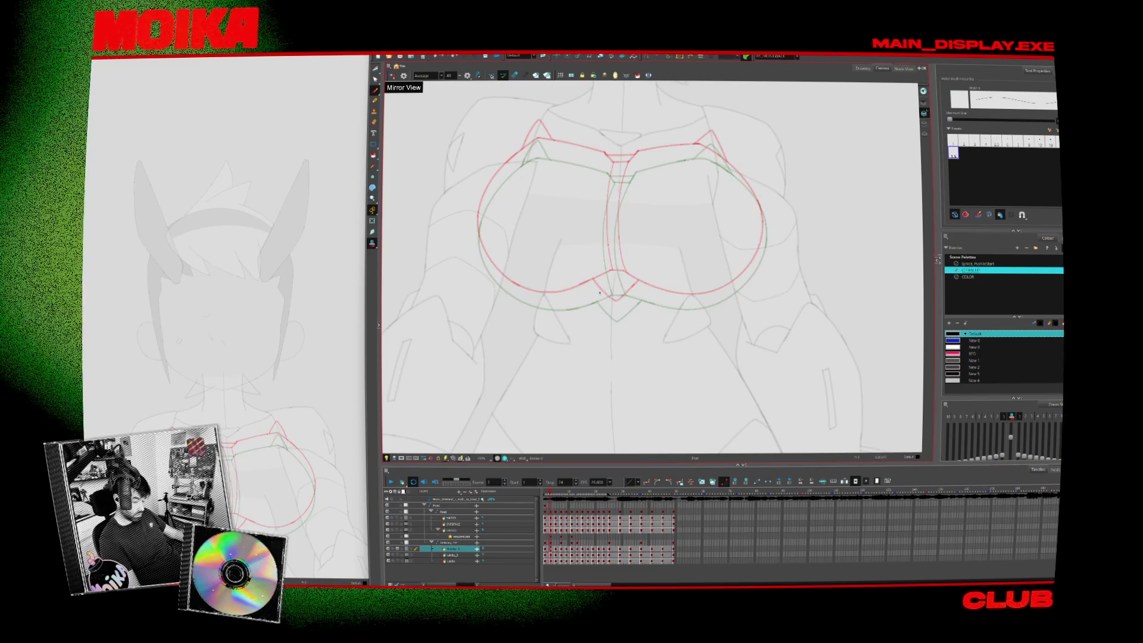
{"action": "key", "text": "Return"}
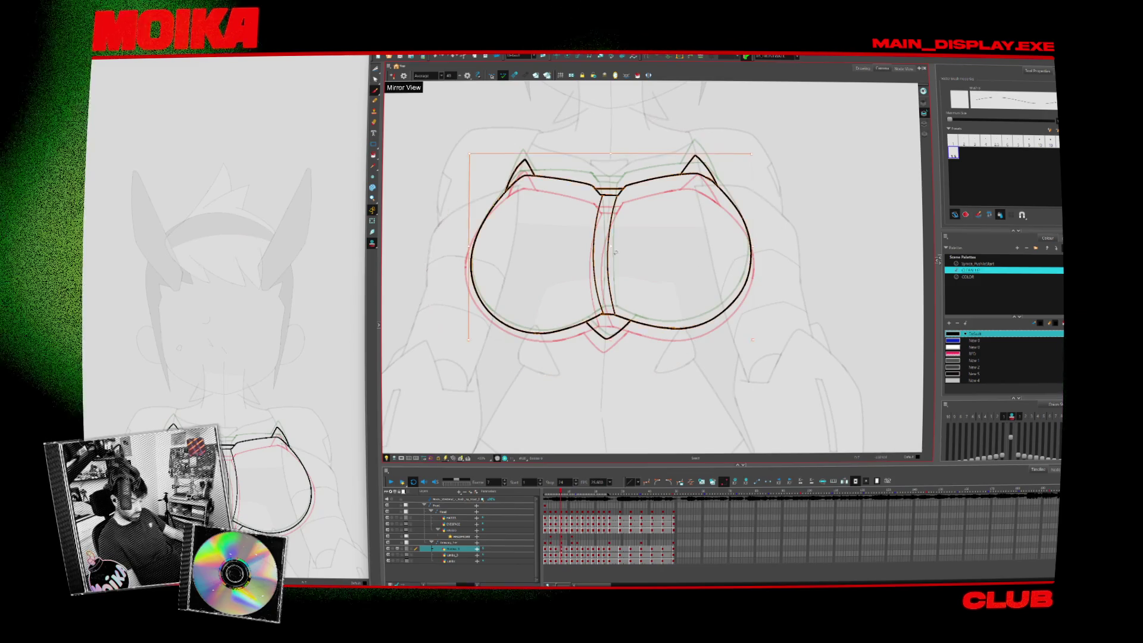
Select all strokes on the frame and nudge the drawing down a few pixels
{"action": "key", "text": "ctrl+a"}
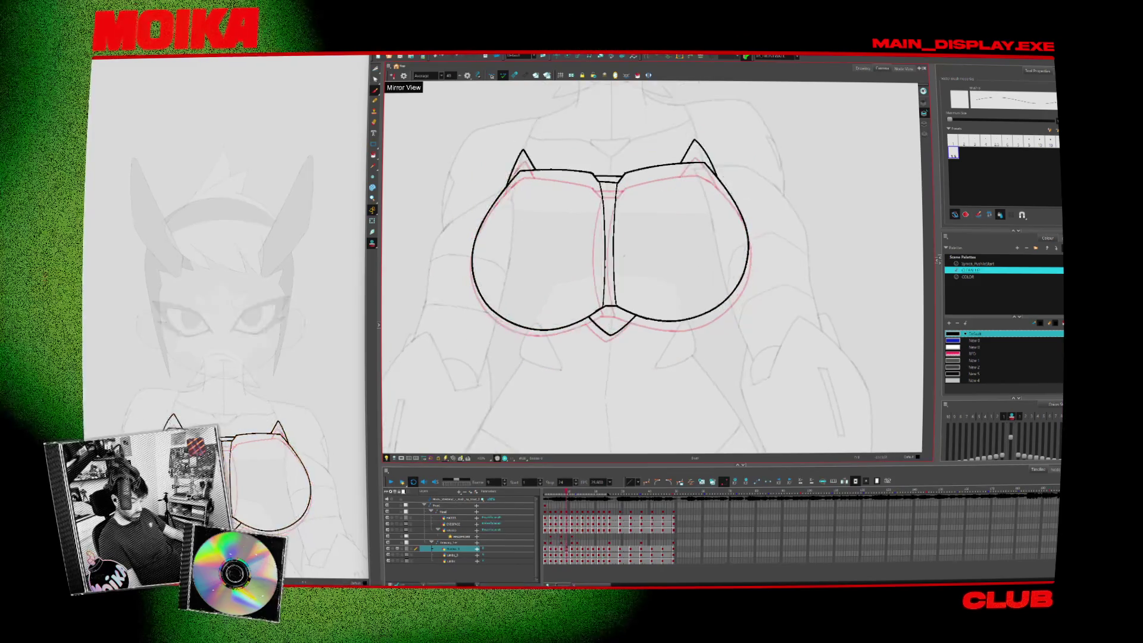
{"action": "key", "text": "ctrl+a"}
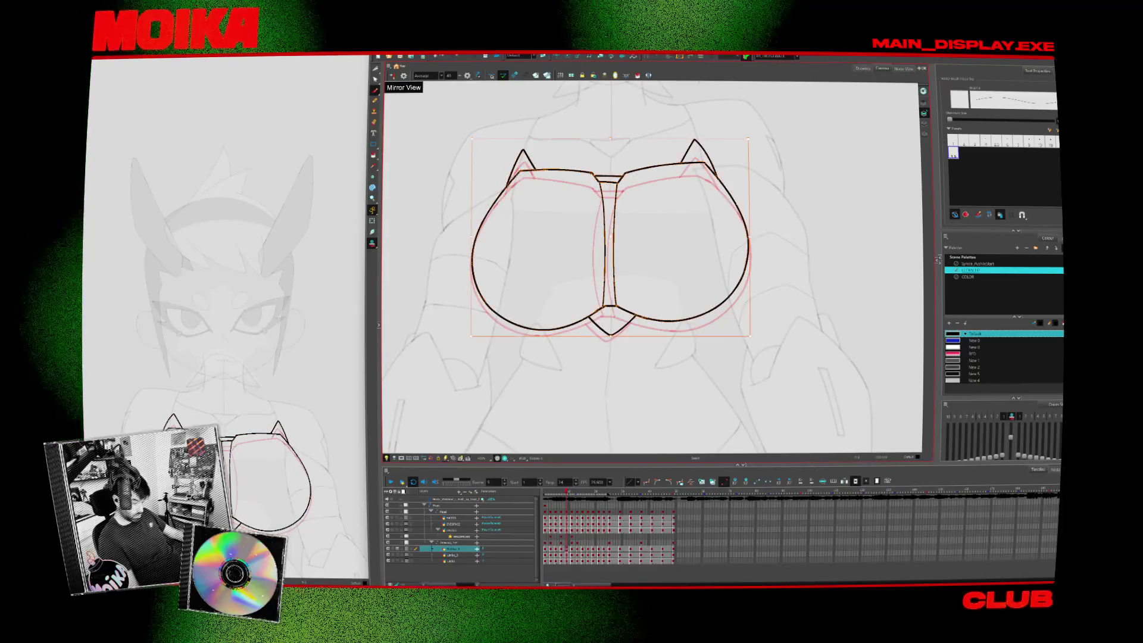
{"action": "left_click_drag", "start_coordinate": [616, 240], "coordinate": [616, 242]}
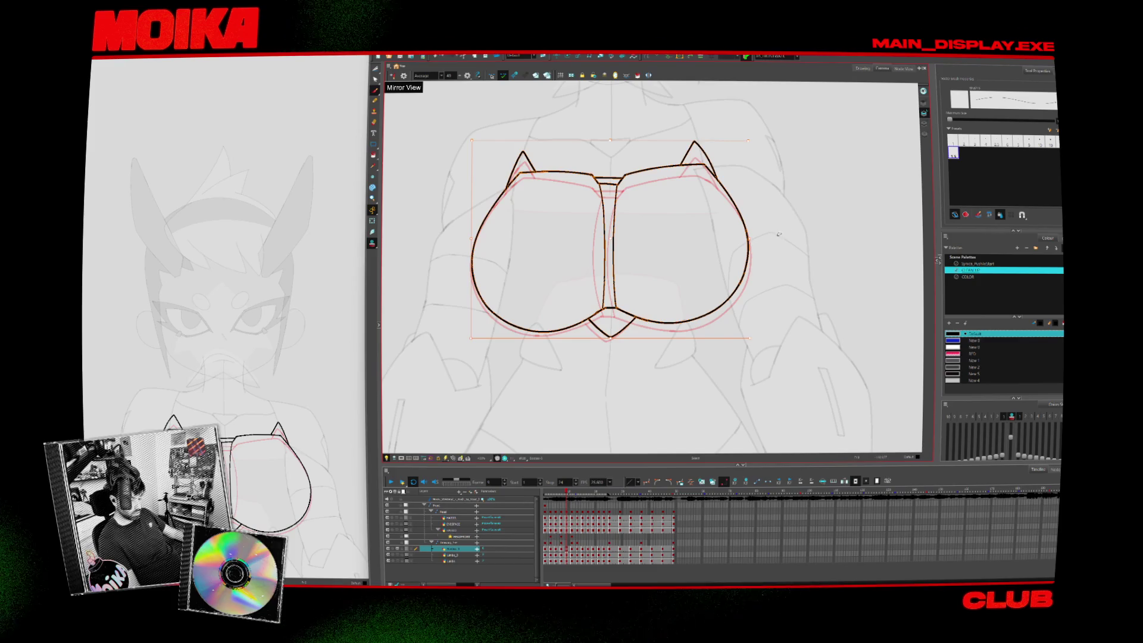
Flip between neighbouring frames to check alignment, ending on the next frame to ink
{"action": "key", "text": "g"}
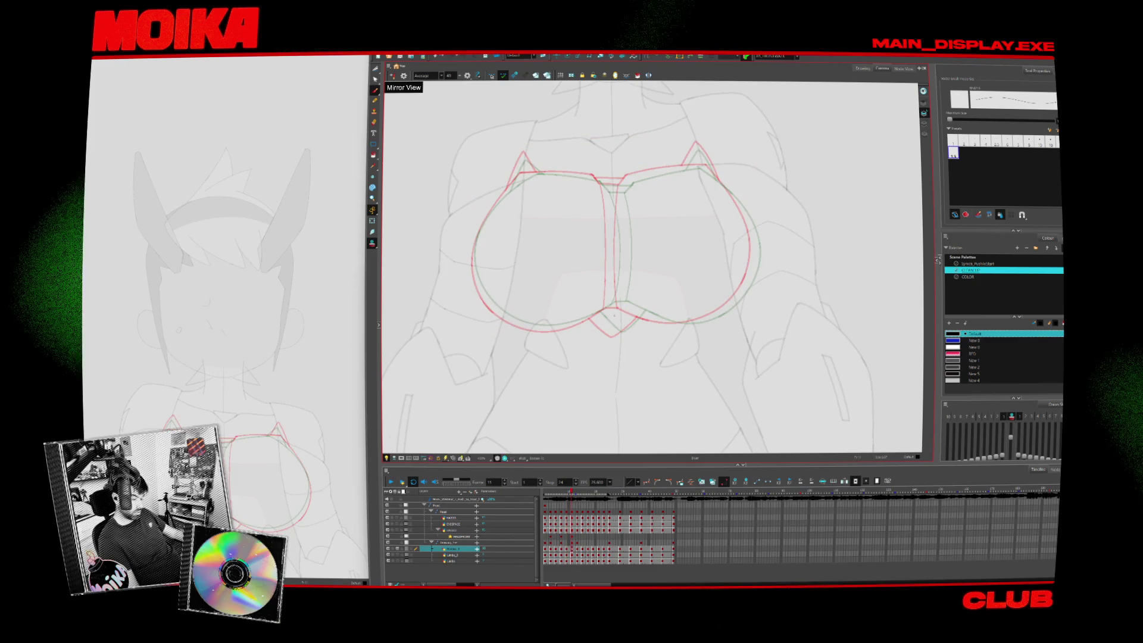
{"action": "key", "text": "g"}
{"action": "key", "text": "ctrl+a"}
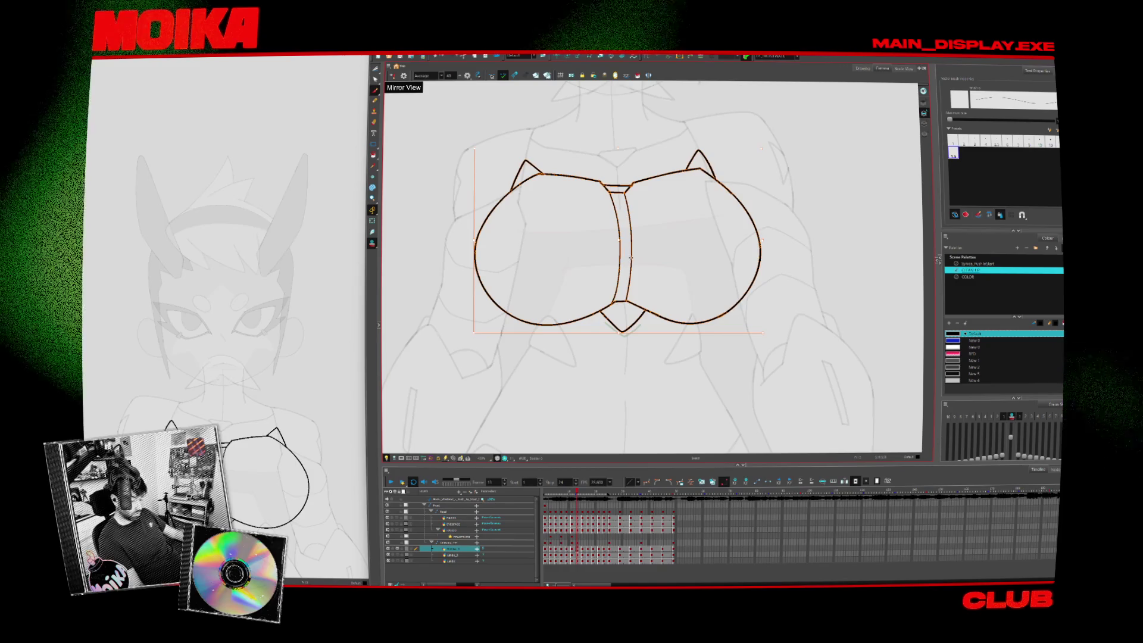
{"action": "key", "text": "f"}
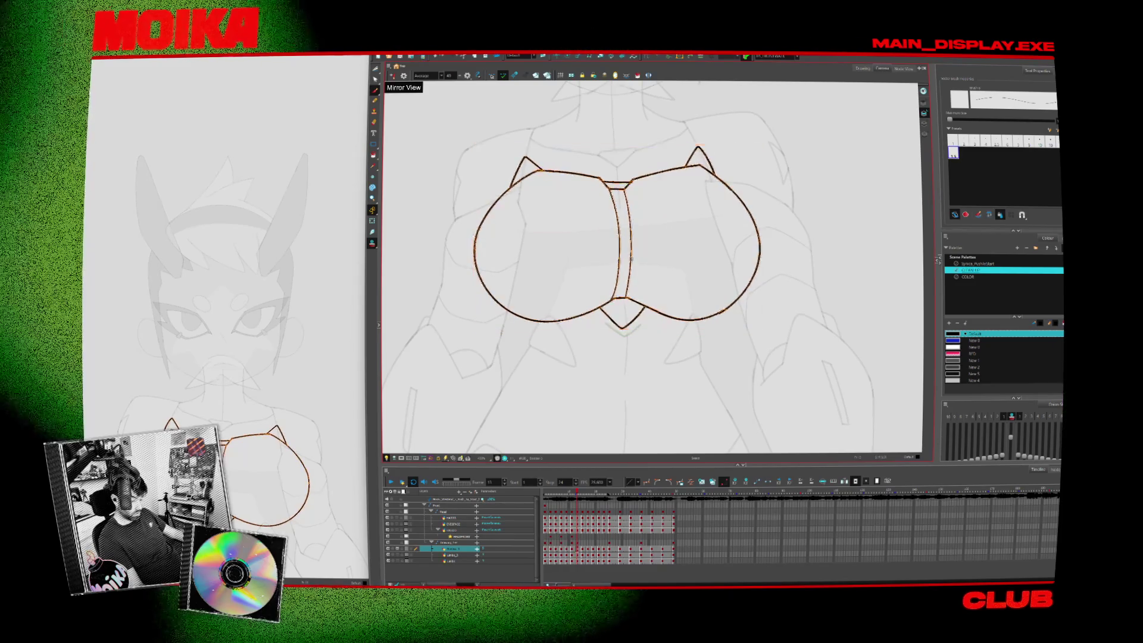
{"action": "key", "text": "g"}
{"action": "key", "text": "f"}
{"action": "key", "text": "f"}
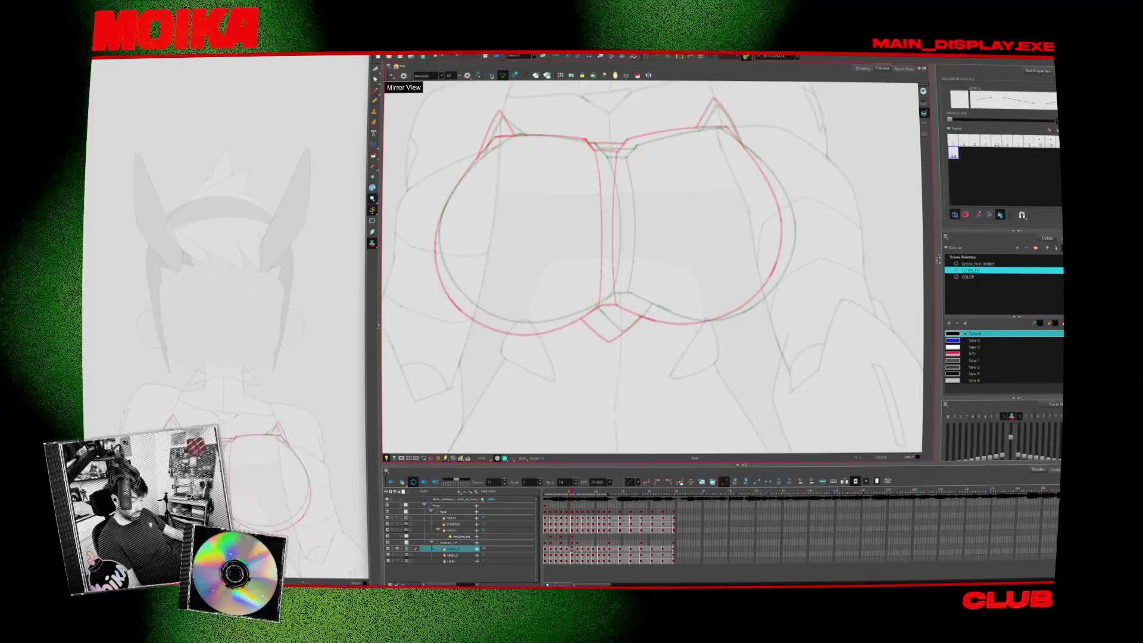
{"action": "key", "text": "g"}
{"action": "key", "text": "f"}
{"action": "key", "text": "f"}
{"action": "key", "text": "f"}
{"action": "key", "text": "g"}
{"action": "key", "text": "g"}
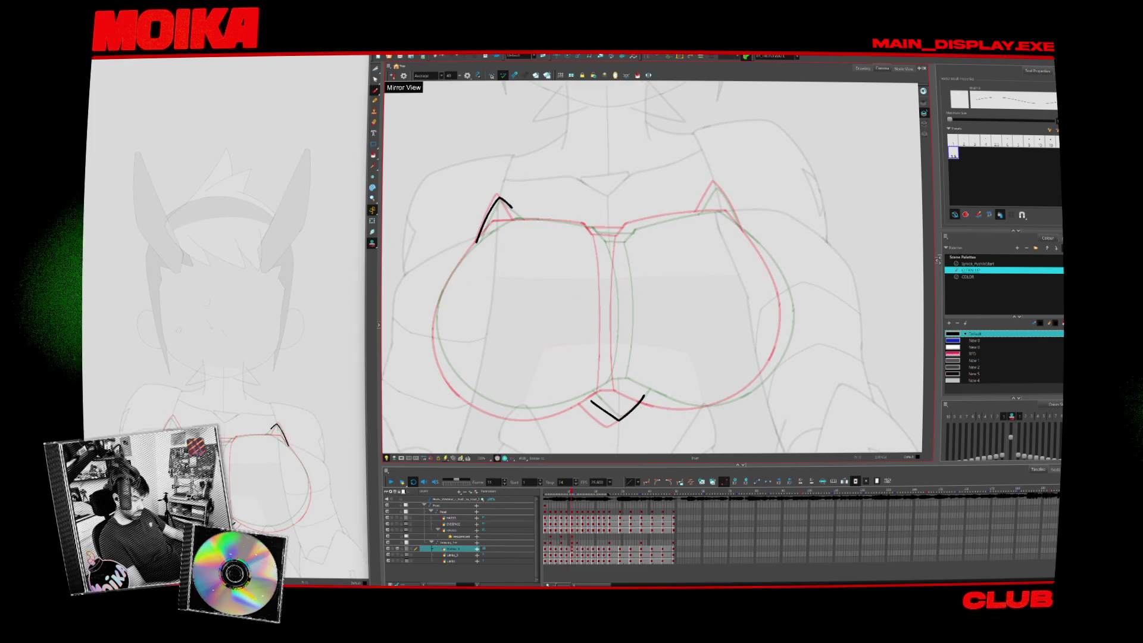
Ink black arcs along the left shape's outer edge with the view mirrored and rotated
{"action": "mouse_move", "coordinate": [476, 241]}
{"action": "left_mouse_down"}
{"action": "mouse_move", "coordinate": [498, 195]}
{"action": "mouse_move", "coordinate": [516, 219]}
{"action": "left_mouse_up"}
{"action": "key", "text": "4"}
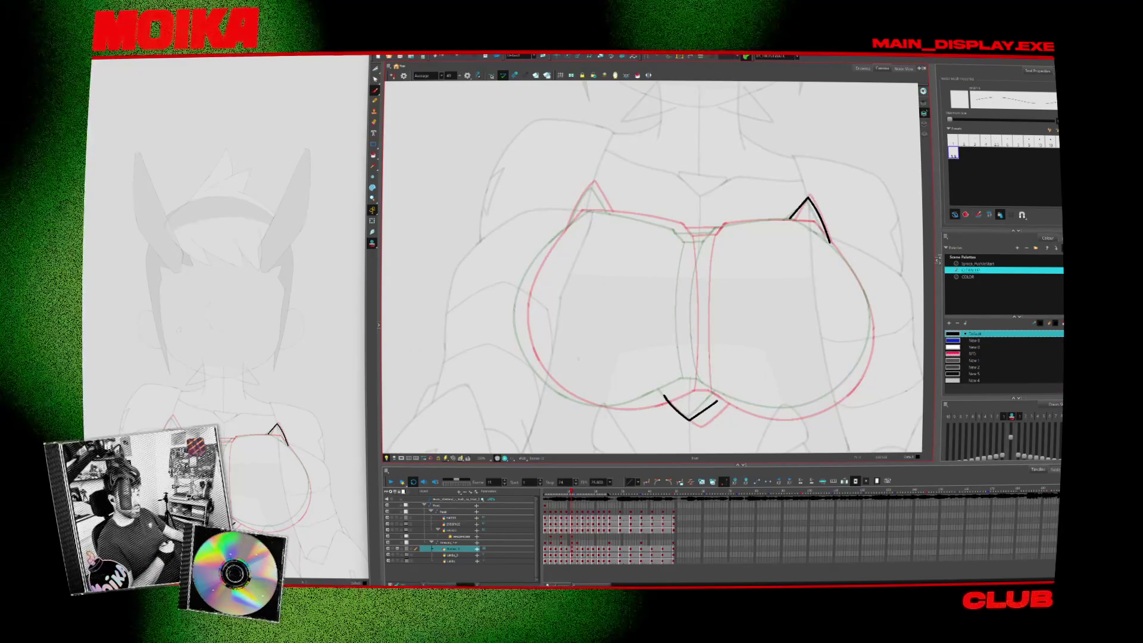
{"action": "mouse_move", "coordinate": [640, 280]}
{"action": "left_mouse_down"}
{"action": "mouse_move", "coordinate": [650, 357]}
{"action": "mouse_move", "coordinate": [689, 327]}
{"action": "left_mouse_up"}
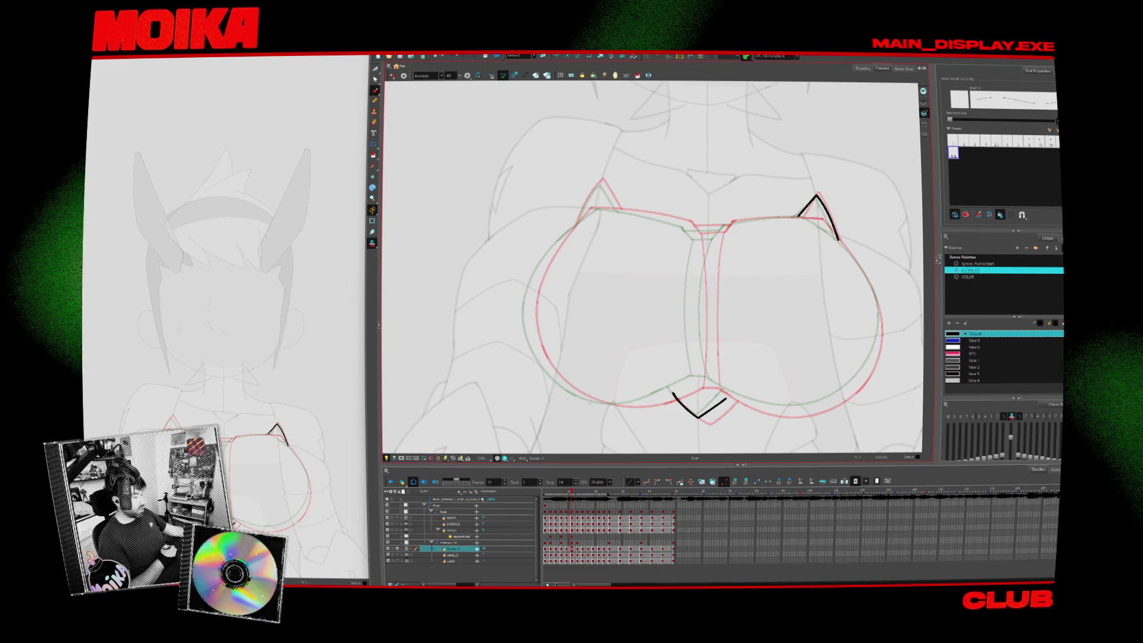
{"action": "left_click_drag", "start_coordinate": [575, 225], "coordinate": [602, 181]}
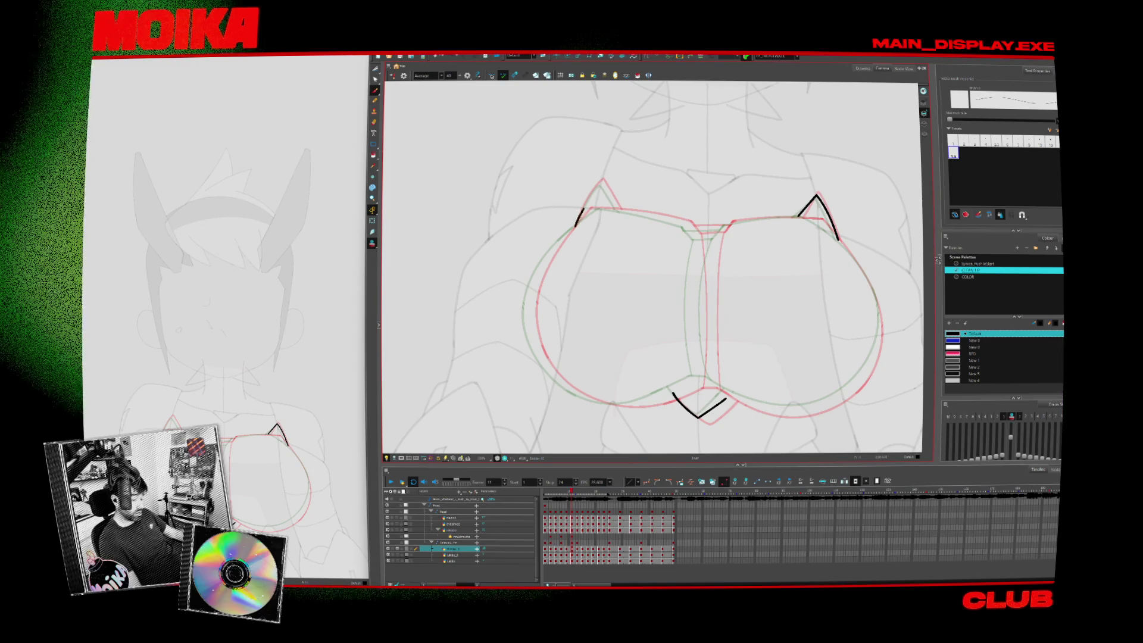
Flip between neighbouring inked and sketch drawings to compare the motion
{"action": "key", "text": "period"}
{"action": "key", "text": "period"}
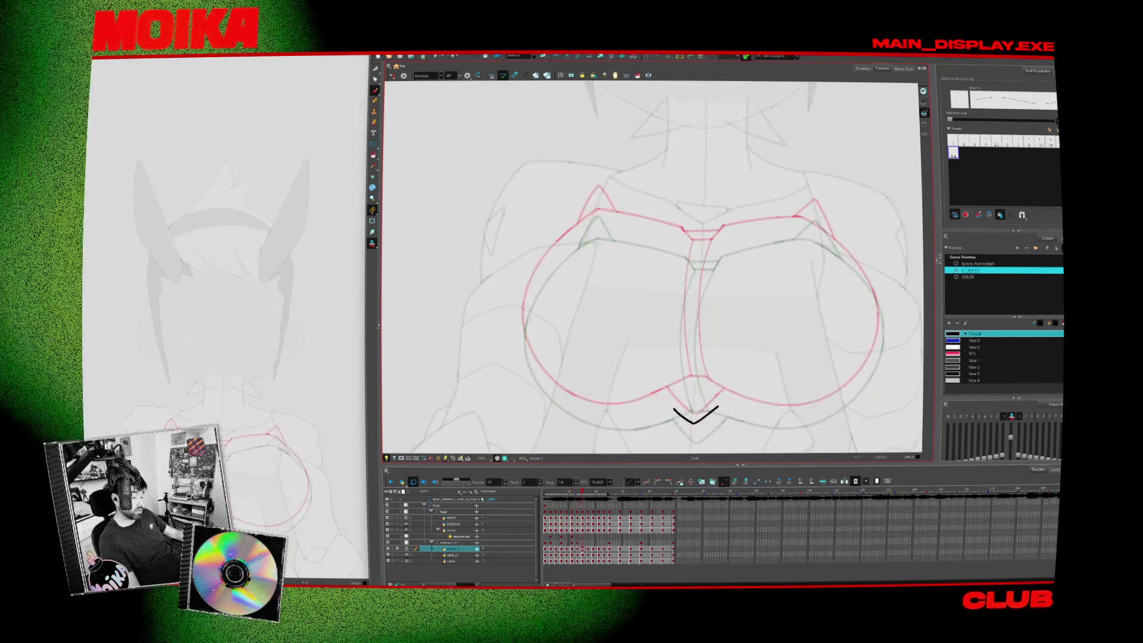
{"action": "key", "text": "comma"}
{"action": "key", "text": "comma"}
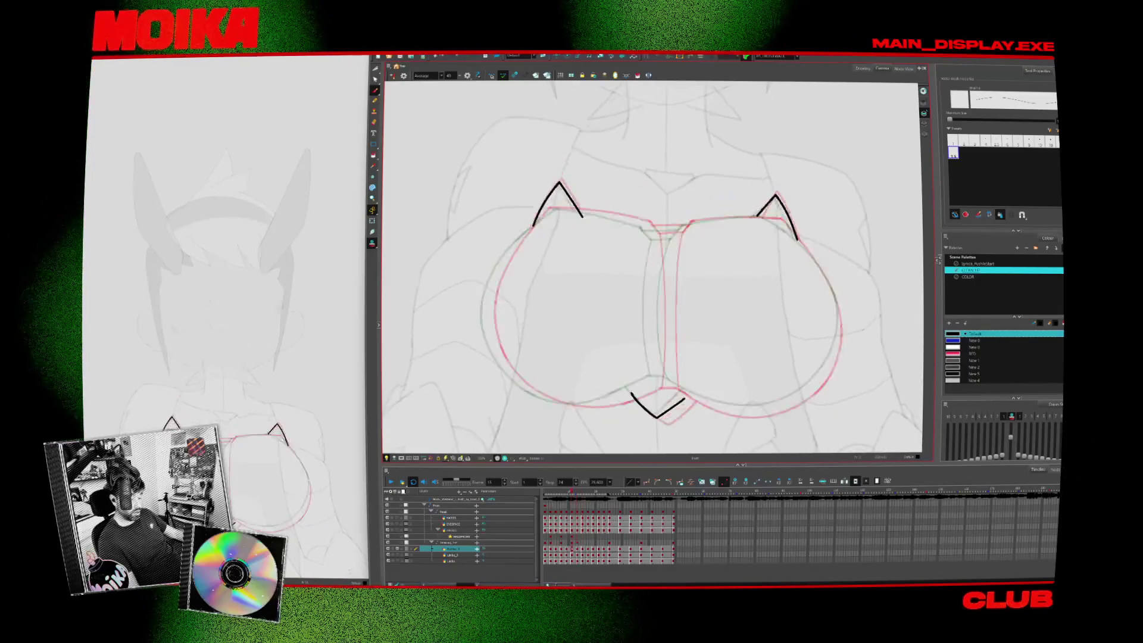
{"action": "key", "text": "comma"}
{"action": "key", "text": "period"}
{"action": "key", "text": "period"}
{"action": "key", "text": "period"}
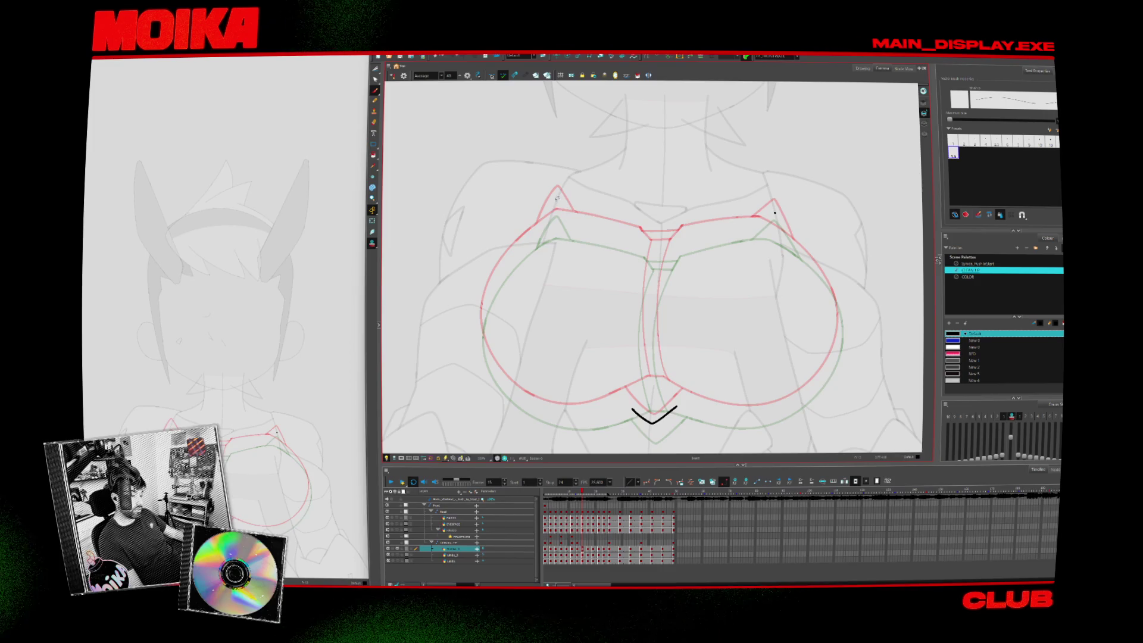
{"action": "key", "text": "comma"}
{"action": "key", "text": "period"}
{"action": "key", "text": "comma"}
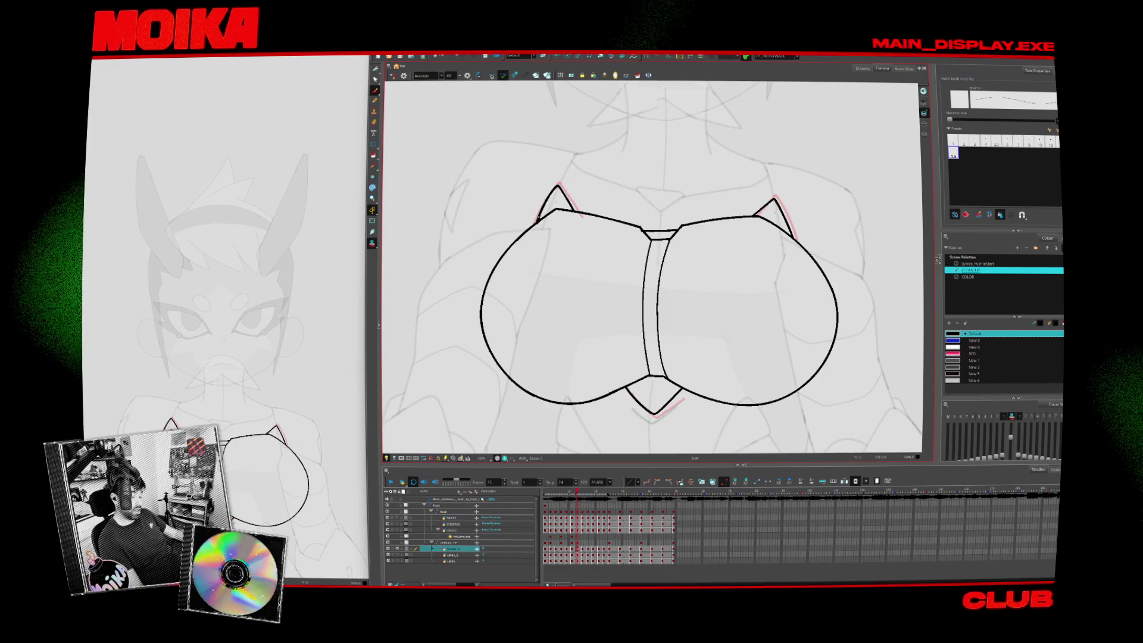
{"action": "key", "text": "period"}
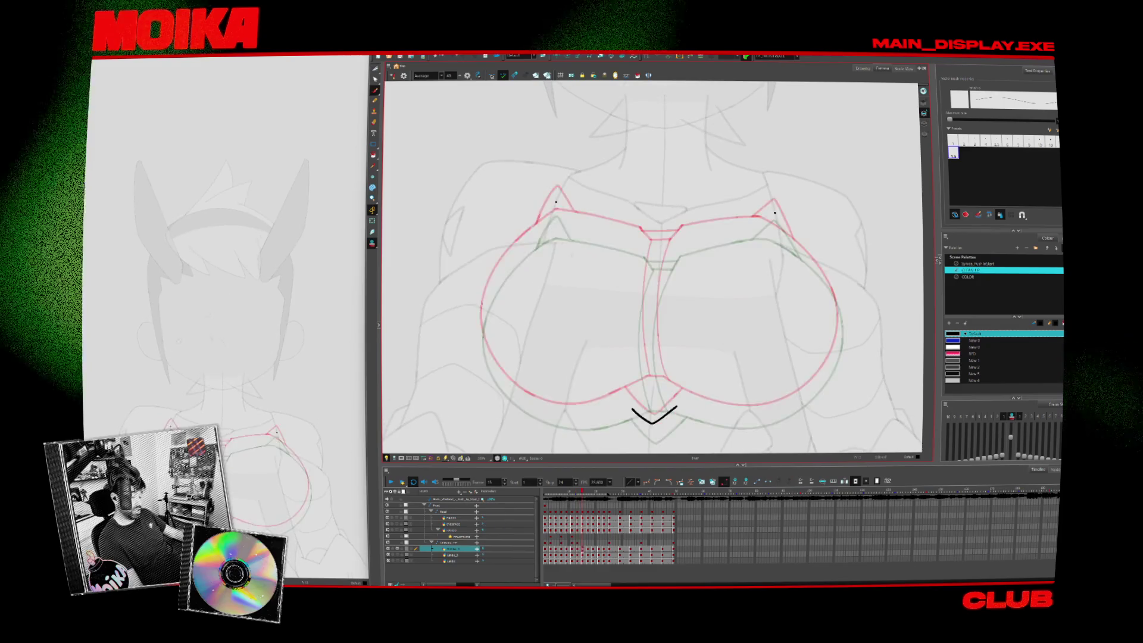
{"action": "key", "text": "comma"}
{"action": "key", "text": "period"}
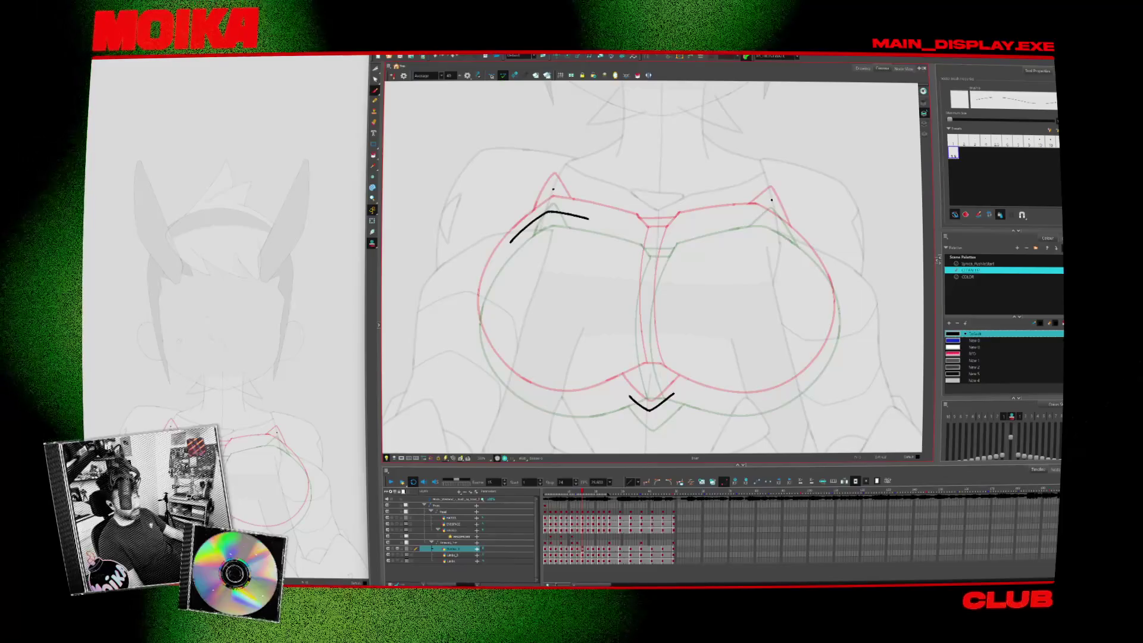
Flip and rotate the canvas view, then delete the bad curve on the left lobe
{"action": "left_click", "coordinate": [393, 75]}
{"action": "key", "text": "c"}
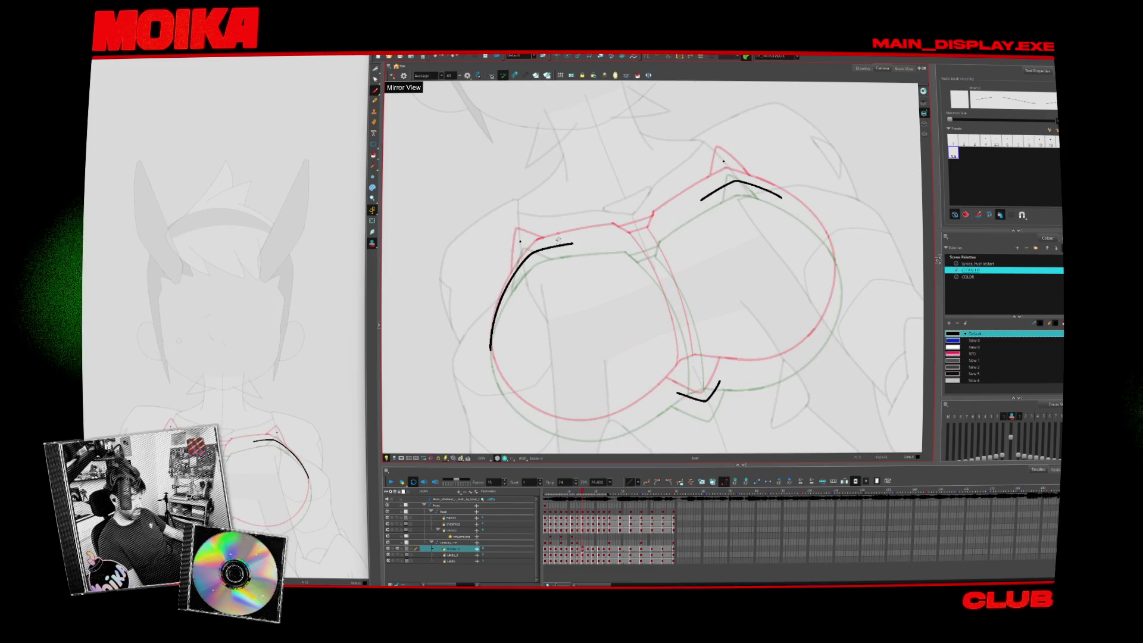
{"action": "key", "text": "Delete"}
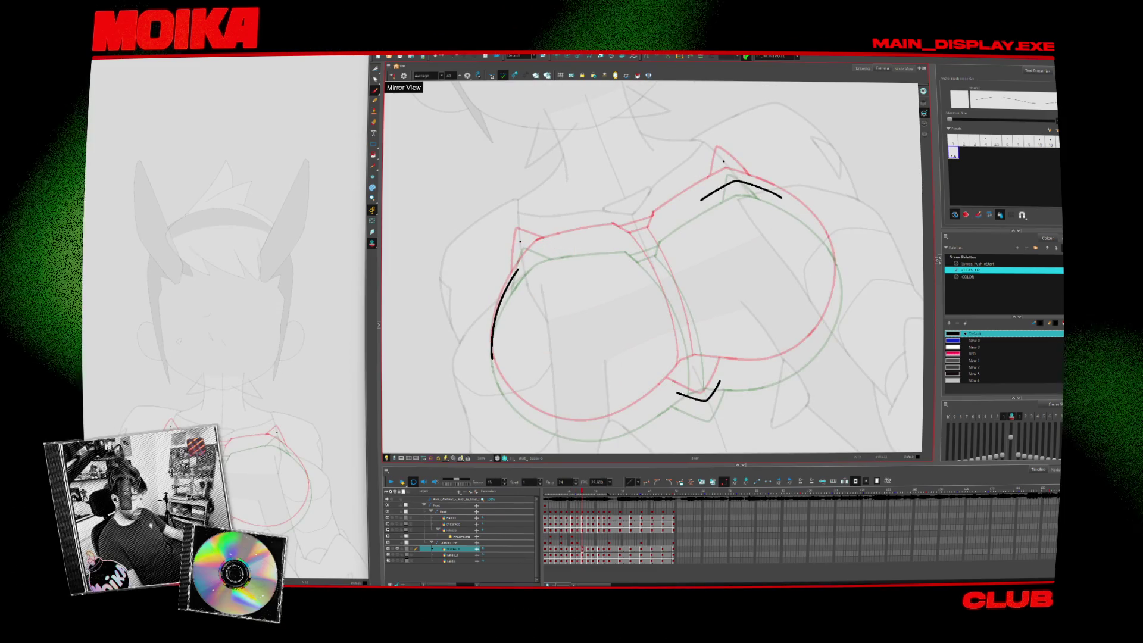
Ink the left lobe's top edge and a long arc down its left side
{"action": "left_click_drag", "start_coordinate": [517, 272], "coordinate": [583, 242]}
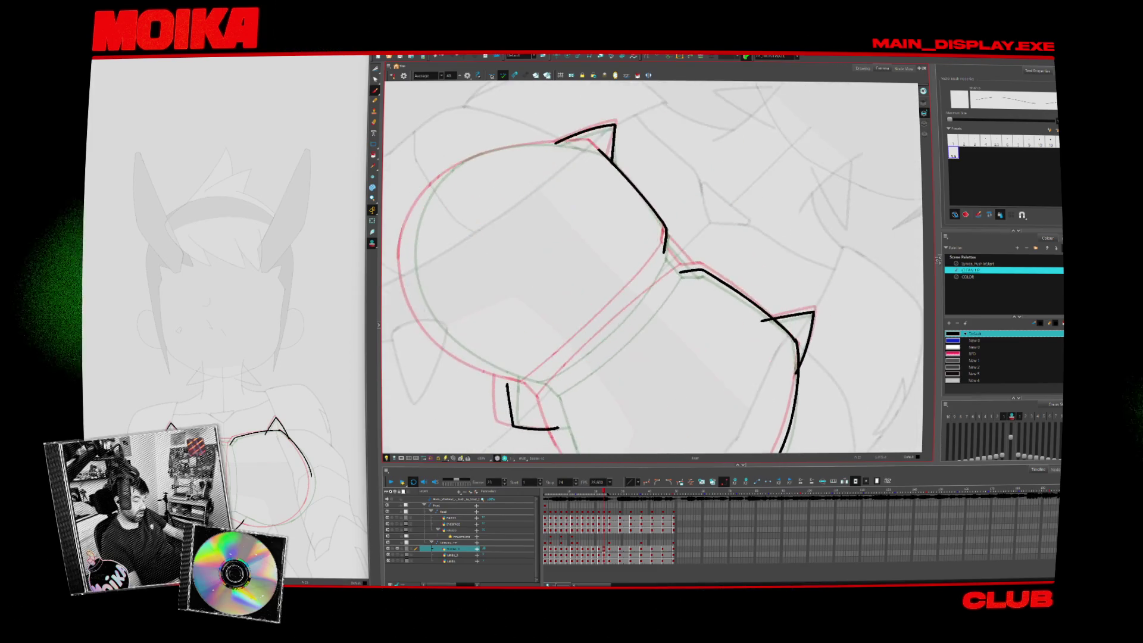
{"action": "left_click_drag", "start_coordinate": [441, 319], "coordinate": [434, 231]}
{"action": "left_click_drag", "start_coordinate": [483, 170], "coordinate": [456, 343]}
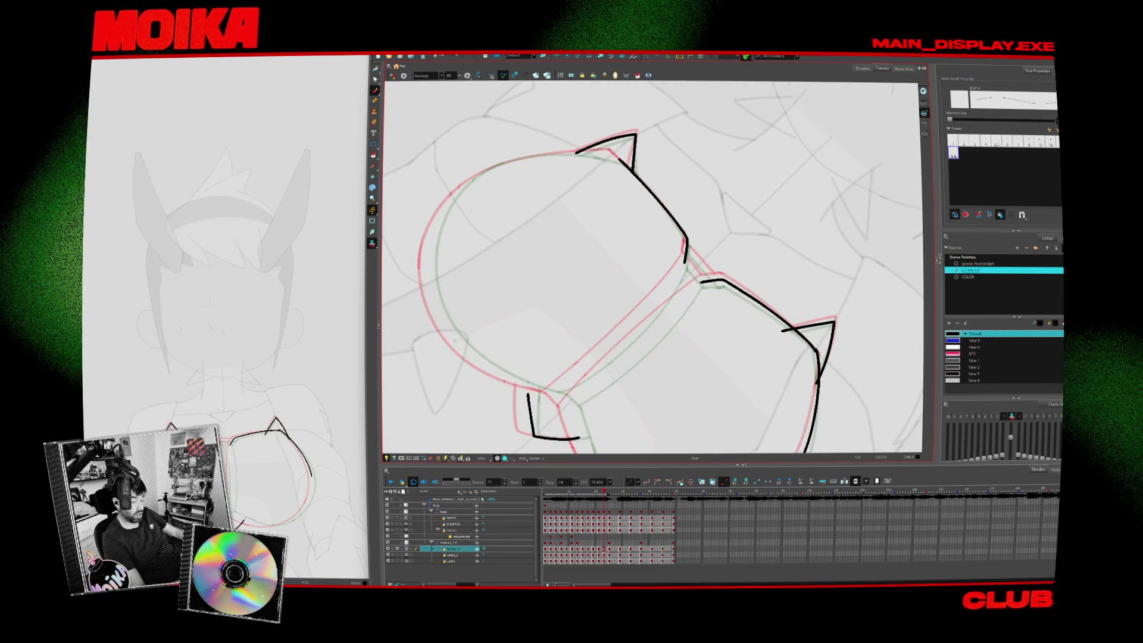
{"action": "mouse_move", "coordinate": [521, 112]}
{"action": "left_mouse_down"}
{"action": "mouse_move", "coordinate": [468, 191]}
{"action": "mouse_move", "coordinate": [450, 276]}
{"action": "left_mouse_up"}
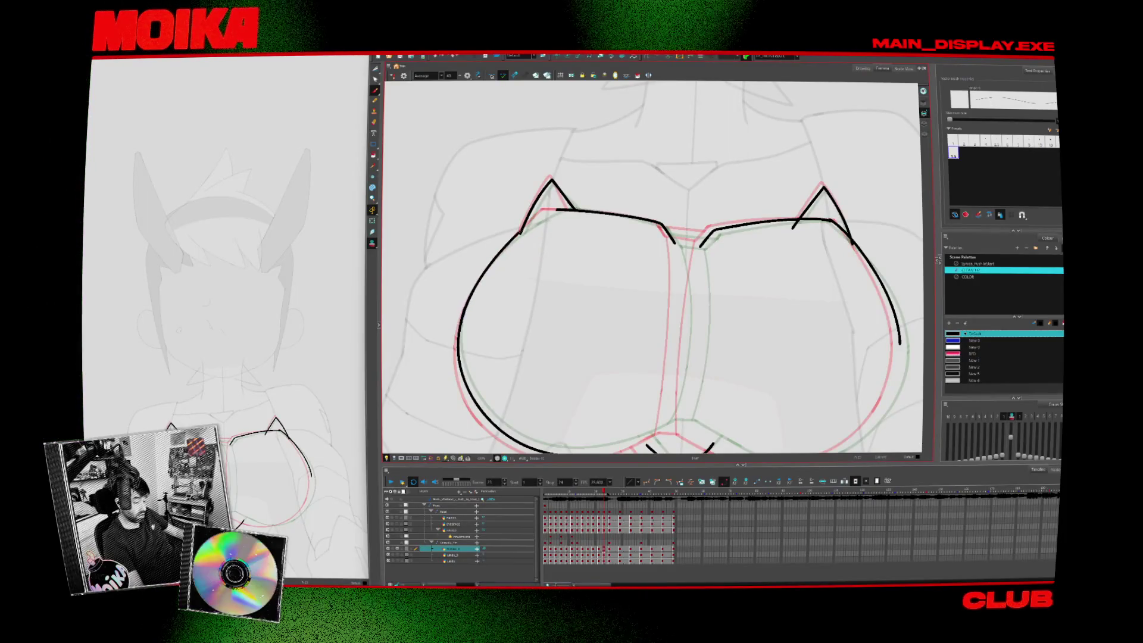
{"action": "left_click_drag", "start_coordinate": [563, 221], "coordinate": [519, 221]}
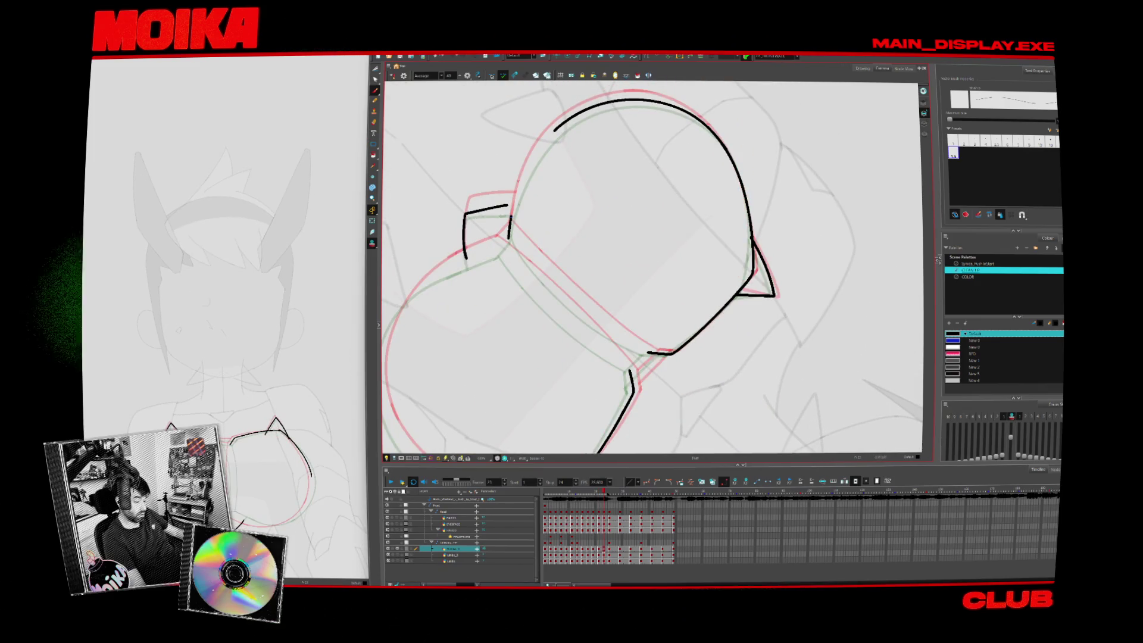
{"action": "left_click_drag", "start_coordinate": [732, 357], "coordinate": [738, 334]}
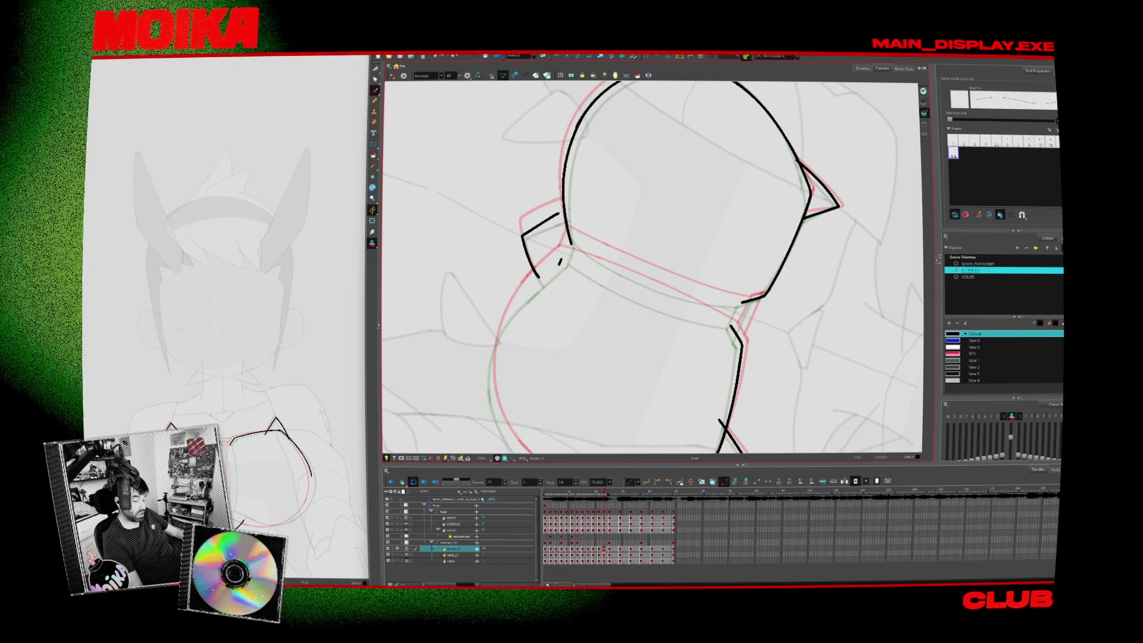
Ink a short stroke beside the outline and join the neck line to the lower curve
{"action": "left_click_drag", "start_coordinate": [561, 263], "coordinate": [572, 234]}
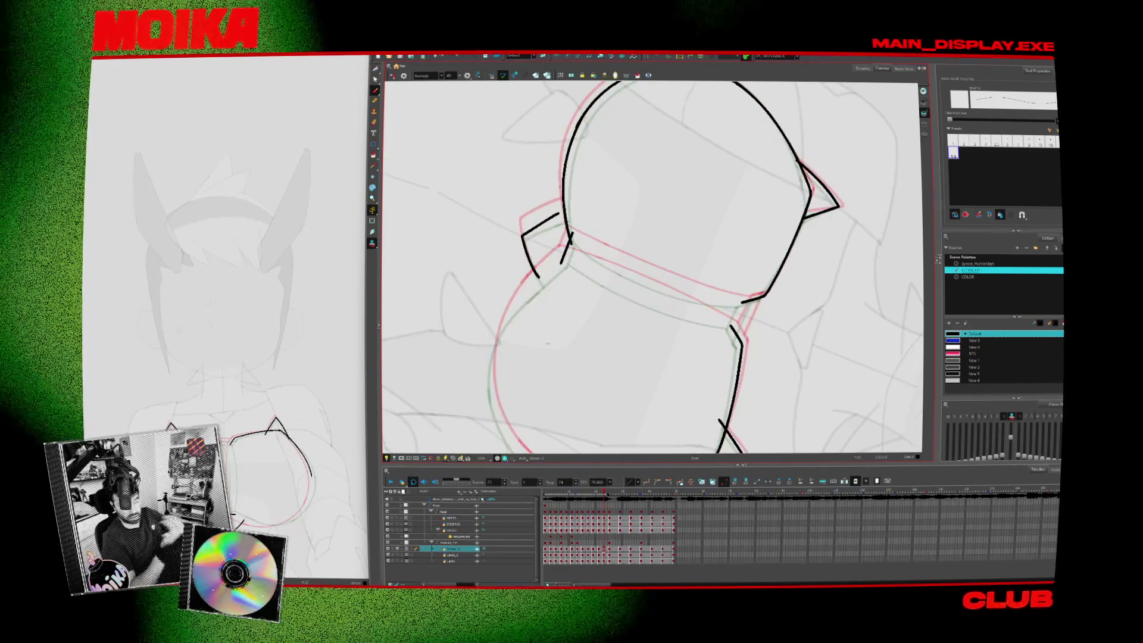
{"action": "left_click_drag", "start_coordinate": [548, 344], "coordinate": [449, 319]}
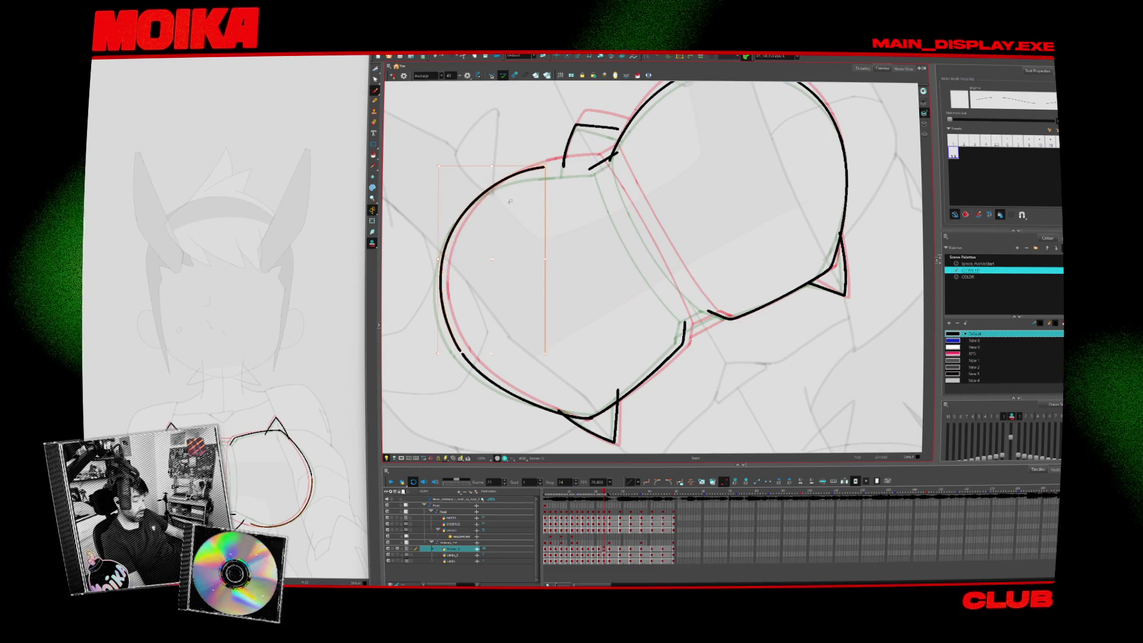
{"action": "mouse_move", "coordinate": [496, 266]}
{"action": "left_mouse_down"}
{"action": "mouse_move", "coordinate": [711, 365]}
{"action": "mouse_move", "coordinate": [661, 331]}
{"action": "left_mouse_up"}
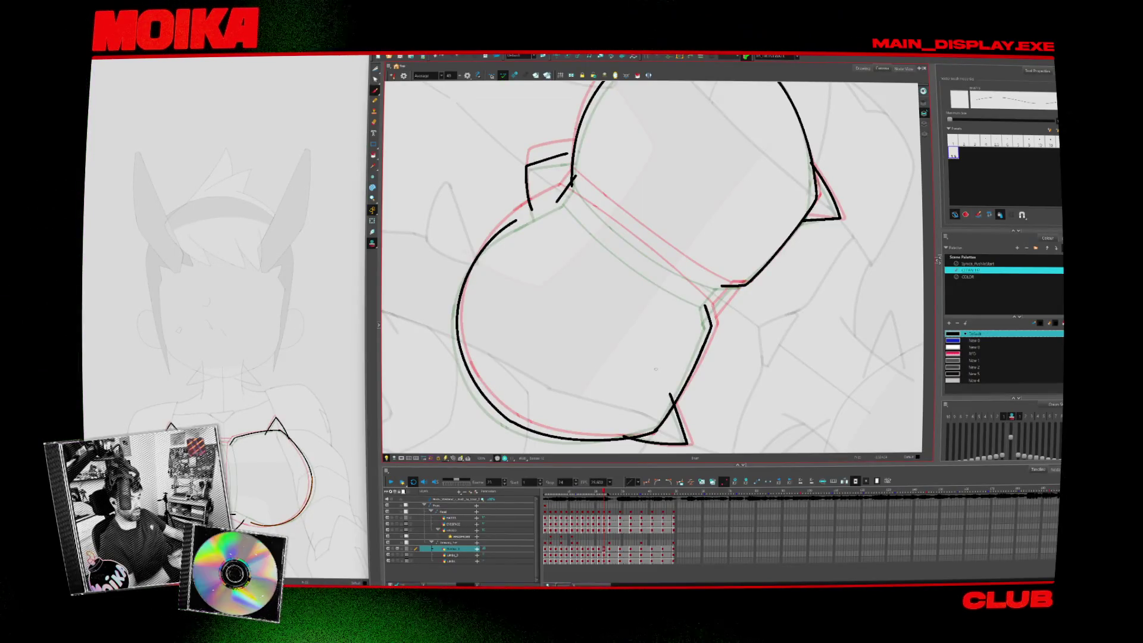
{"action": "left_click_drag", "start_coordinate": [657, 370], "coordinate": [614, 361]}
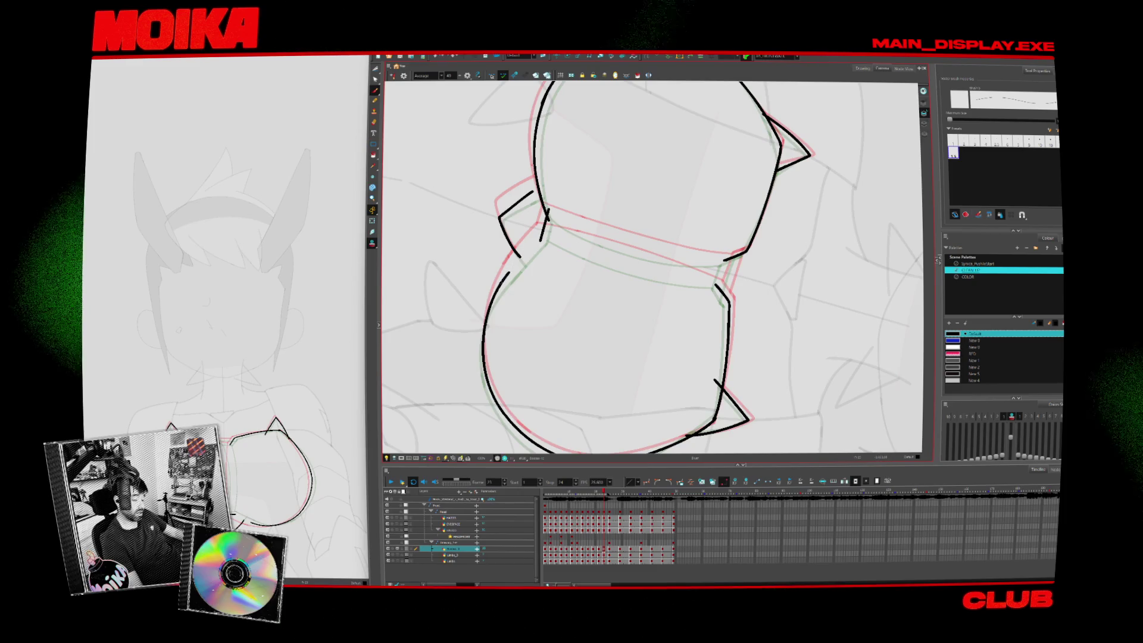
{"action": "left_click_drag", "start_coordinate": [548, 229], "coordinate": [509, 275]}
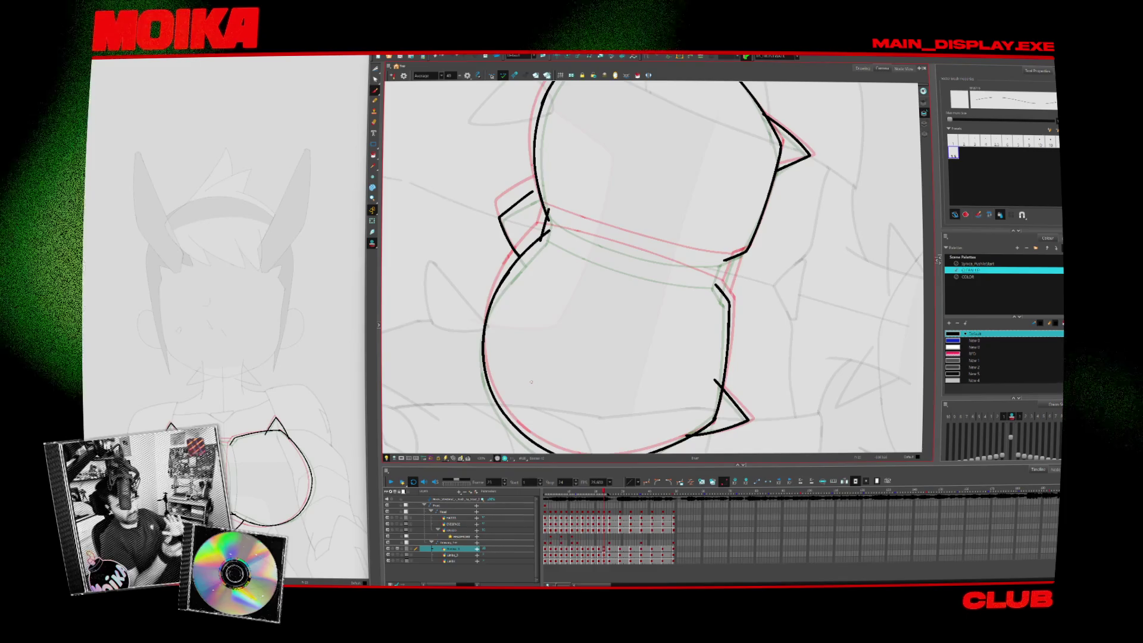
{"action": "key", "text": "alt+s"}
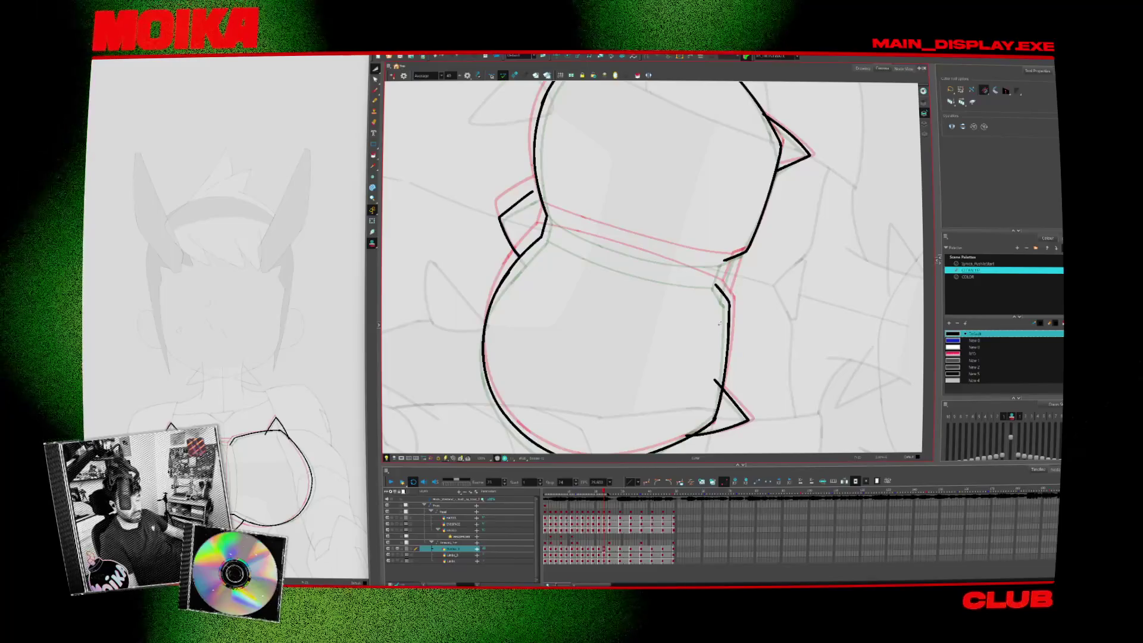
Flip between neighbouring drawings and extend the chest's short stroke into a long arc
{"action": "key", "text": "period"}
{"action": "key", "text": "alt+b"}
{"action": "key", "text": "comma"}
{"action": "key", "text": "comma"}
{"action": "key", "text": "comma"}
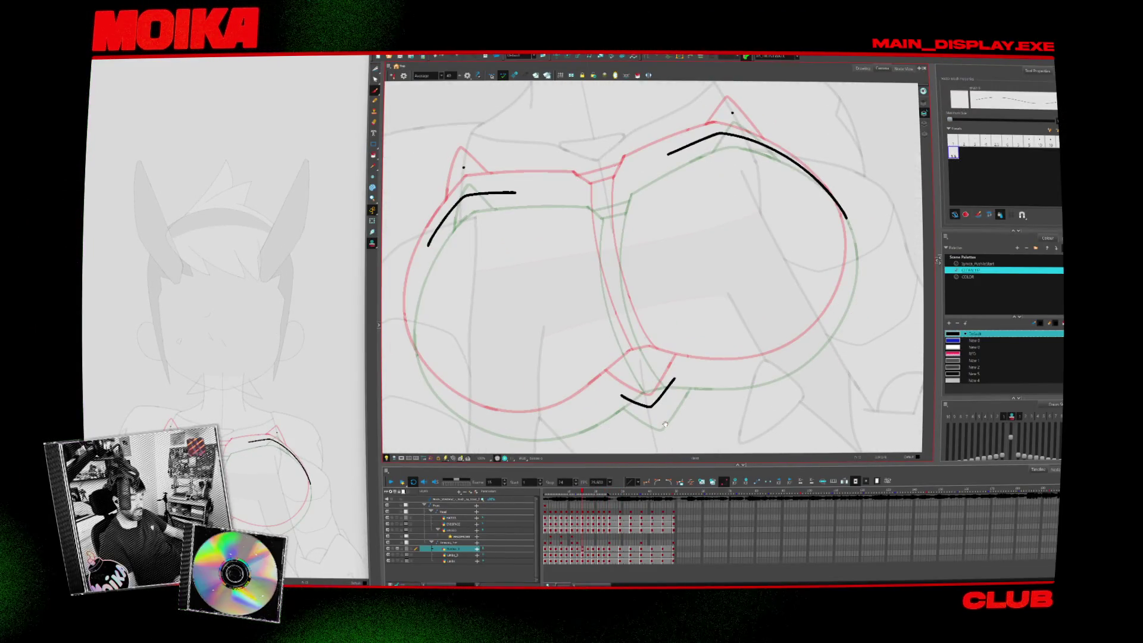
{"action": "key", "text": "comma"}
{"action": "key", "text": "comma"}
{"action": "key", "text": "comma"}
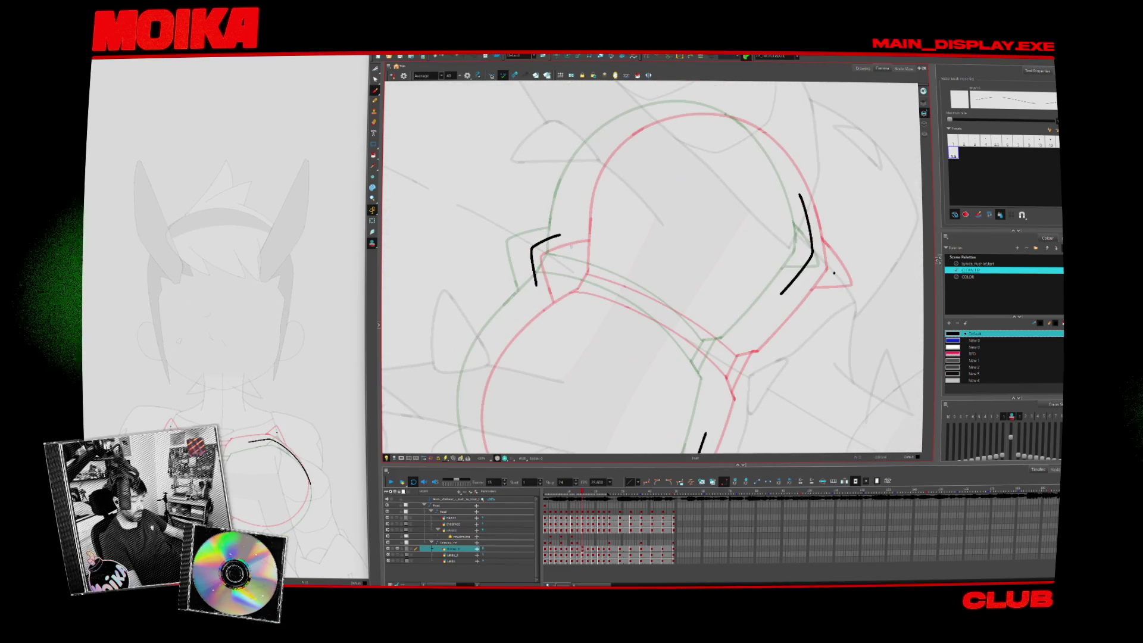
{"action": "left_click_drag", "start_coordinate": [570, 238], "coordinate": [680, 103]}
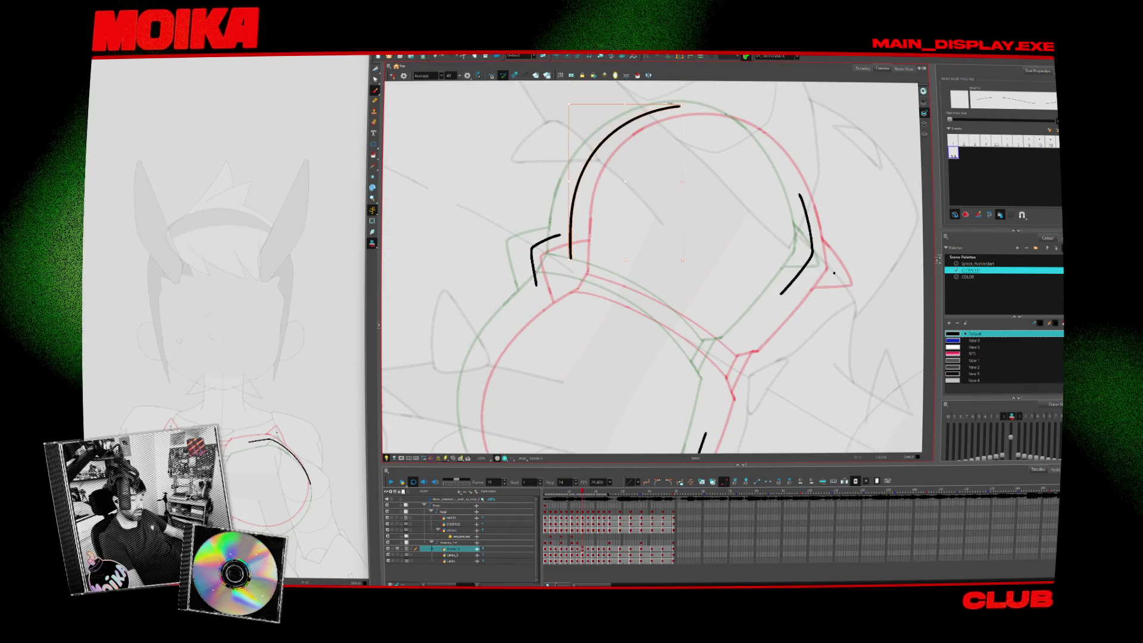
{"action": "key", "text": "comma"}
{"action": "key", "text": "comma"}
{"action": "key", "text": "comma"}
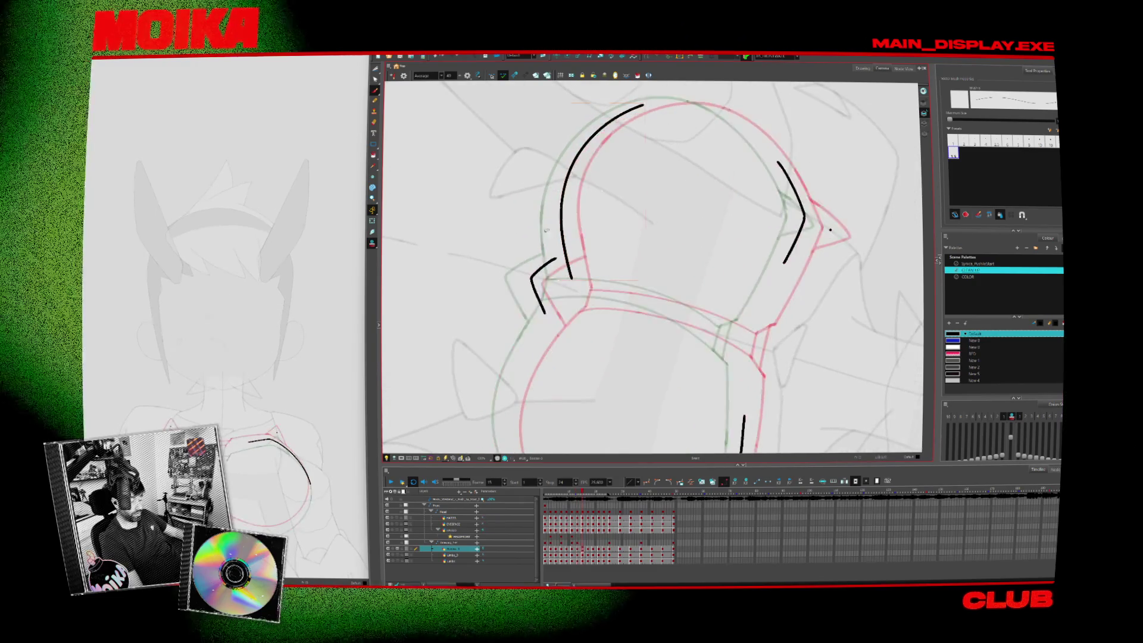
{"action": "left_click_drag", "start_coordinate": [603, 193], "coordinate": [607, 194]}
{"action": "left_click", "coordinate": [545, 289]}
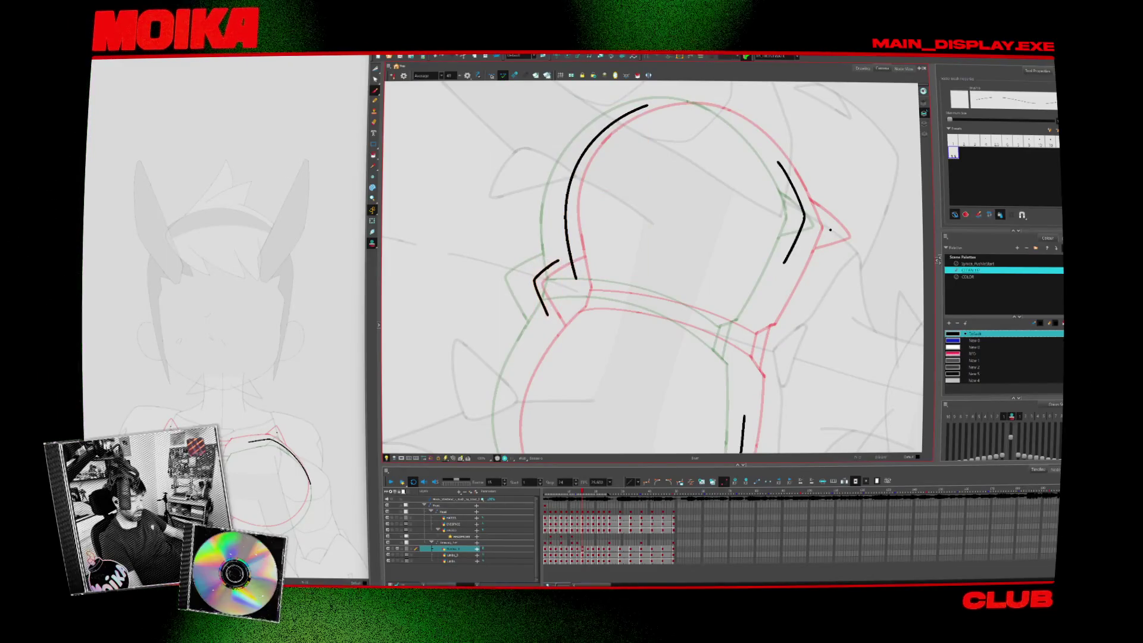
Ink the black arc along the circle's left side and extend the bottom arc to the junction
{"action": "mouse_move", "coordinate": [830, 230]}
{"action": "left_mouse_down"}
{"action": "mouse_move", "coordinate": [770, 275]}
{"action": "mouse_move", "coordinate": [745, 193]}
{"action": "left_mouse_up"}
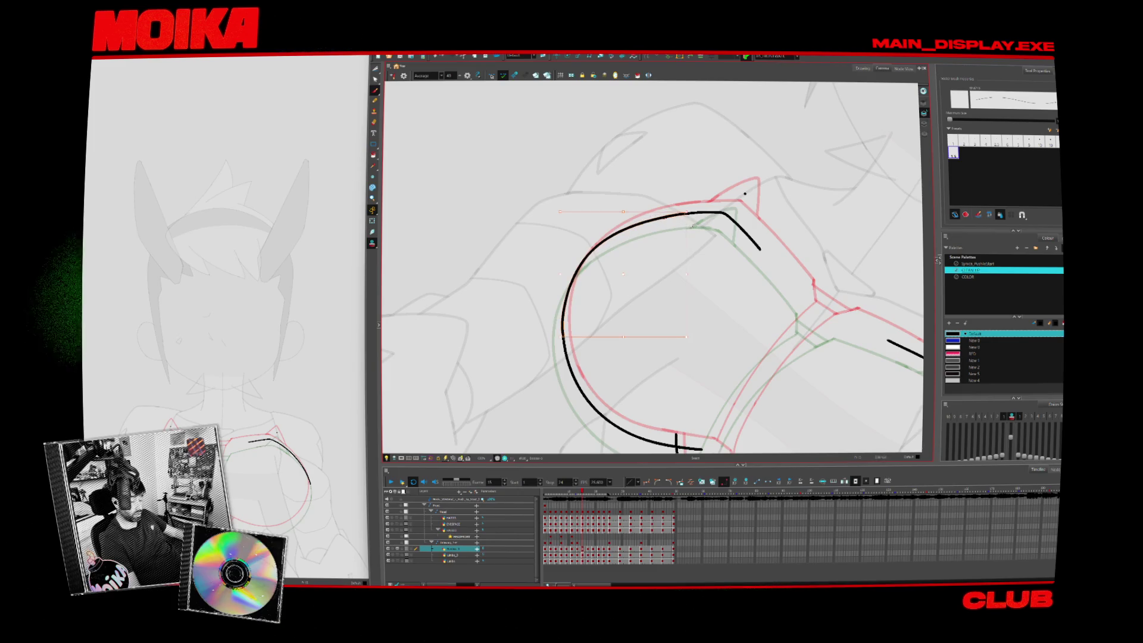
{"action": "key", "text": "period"}
{"action": "key", "text": "period"}
{"action": "key", "text": "period"}
{"action": "key", "text": "comma"}
{"action": "key", "text": "comma"}
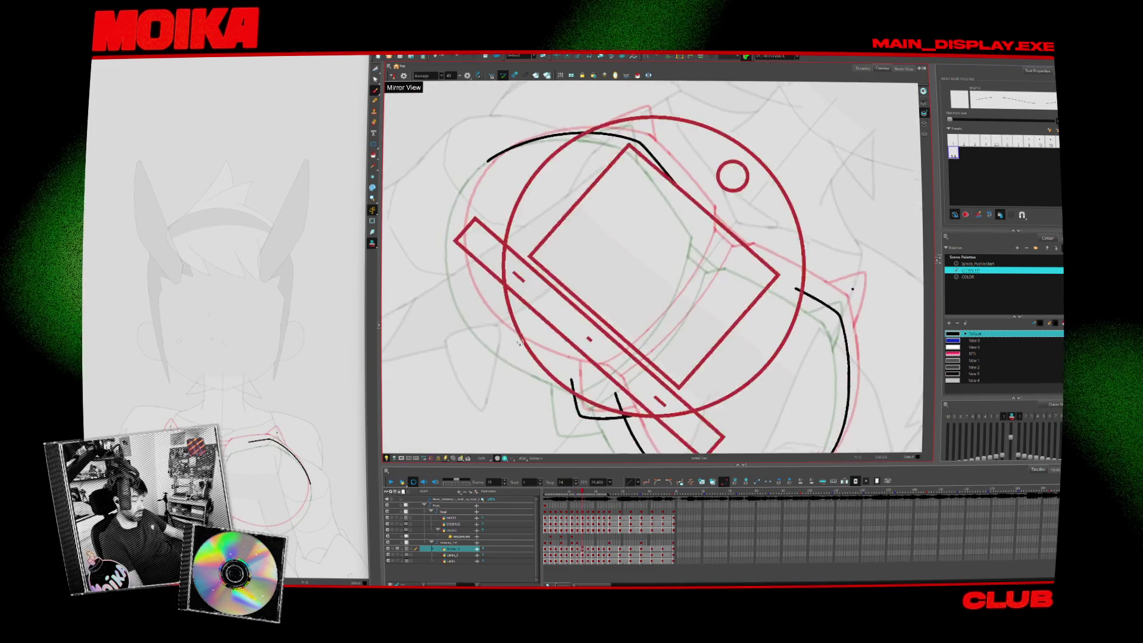
{"action": "key", "text": "comma"}
{"action": "left_click", "coordinate": [572, 171]}
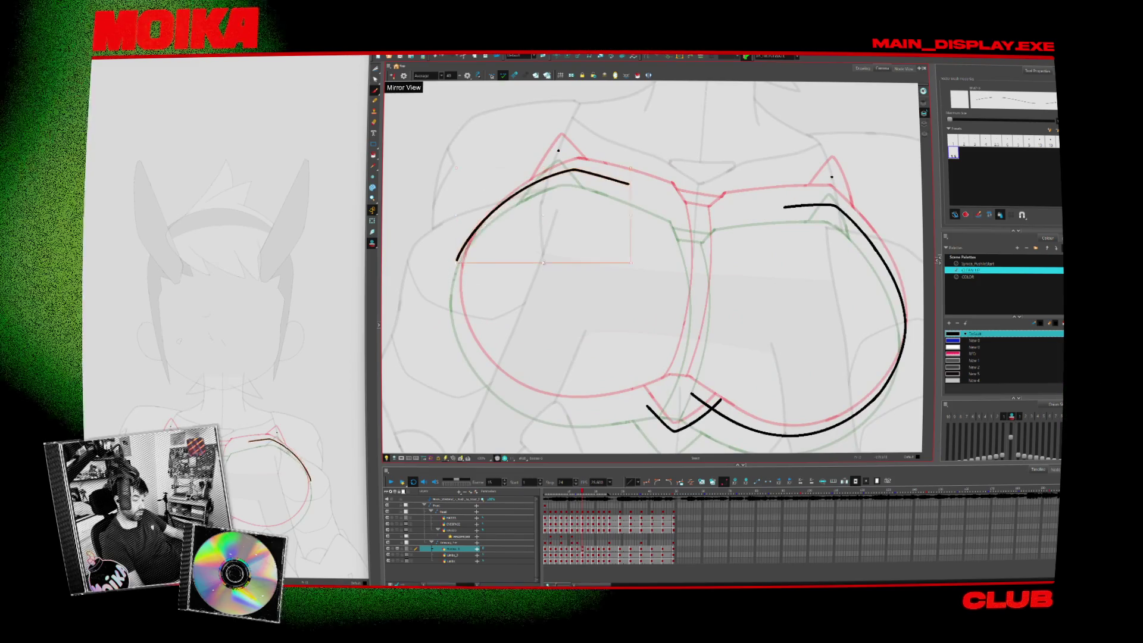
{"action": "mouse_move", "coordinate": [774, 179]}
{"action": "left_mouse_down"}
{"action": "mouse_move", "coordinate": [822, 250]}
{"action": "mouse_move", "coordinate": [798, 334]}
{"action": "left_mouse_up"}
{"action": "left_click_drag", "start_coordinate": [566, 96], "coordinate": [495, 274]}
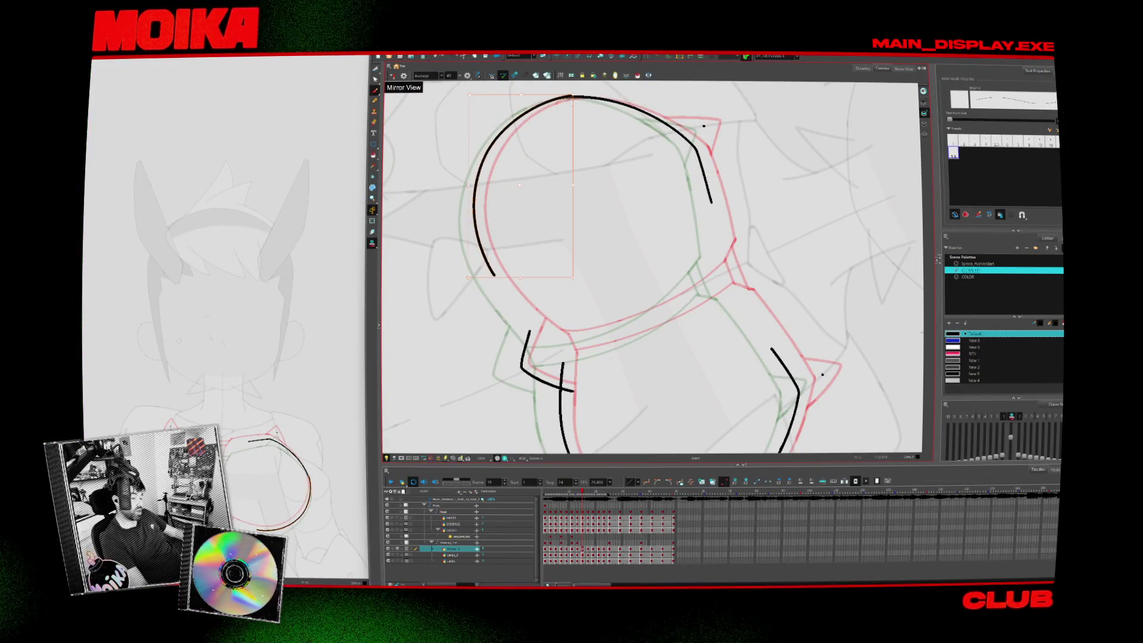
{"action": "mouse_move", "coordinate": [774, 208]}
{"action": "left_mouse_down"}
{"action": "mouse_move", "coordinate": [745, 149]}
{"action": "mouse_move", "coordinate": [655, 131]}
{"action": "mouse_move", "coordinate": [595, 143]}
{"action": "left_mouse_up"}
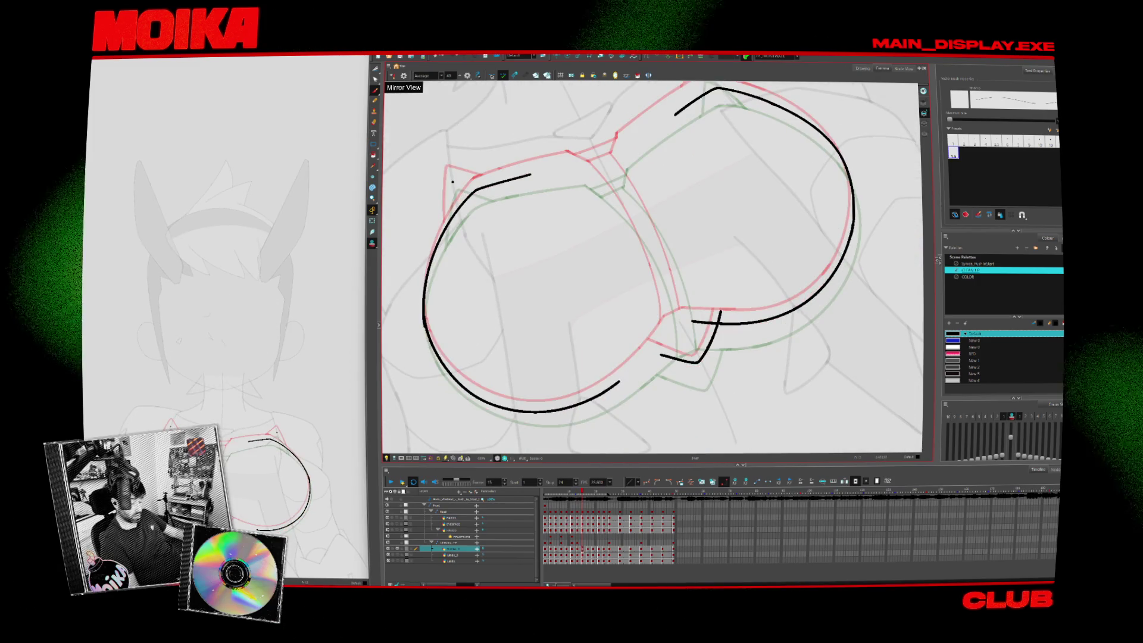
{"action": "left_click_drag", "start_coordinate": [619, 381], "coordinate": [664, 325]}
{"action": "mouse_move", "coordinate": [774, 209]}
{"action": "left_mouse_down"}
{"action": "mouse_move", "coordinate": [763, 179]}
{"action": "mouse_move", "coordinate": [738, 173]}
{"action": "left_mouse_up"}
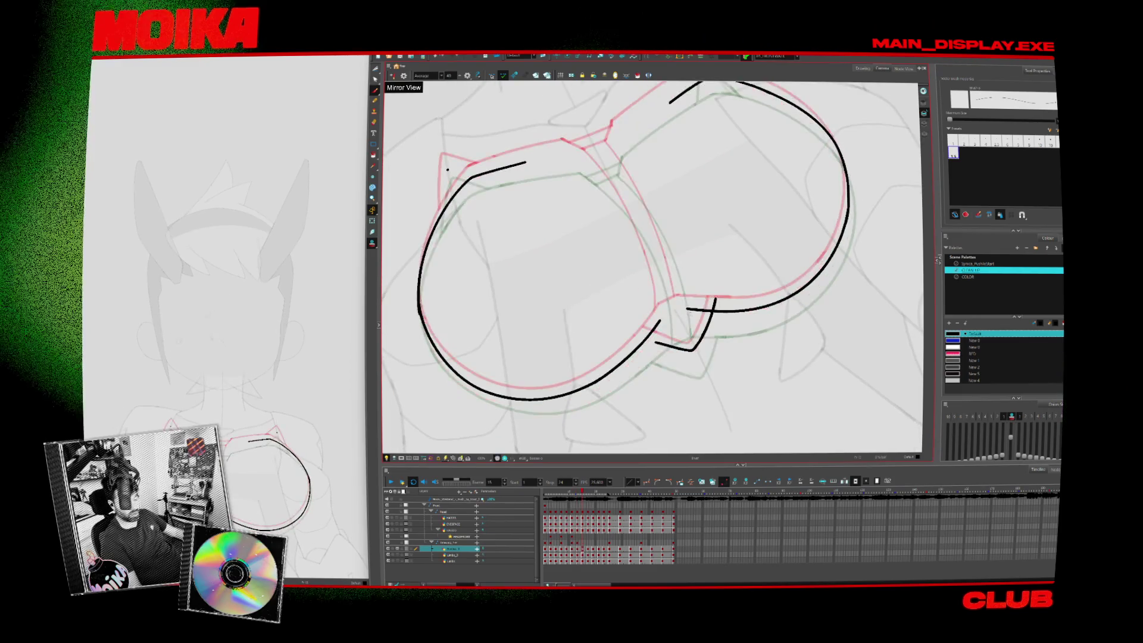
{"action": "mouse_move", "coordinate": [774, 238]}
{"action": "left_mouse_down"}
{"action": "mouse_move", "coordinate": [750, 298]}
{"action": "mouse_move", "coordinate": [694, 360]}
{"action": "mouse_move", "coordinate": [622, 277]}
{"action": "left_mouse_up"}
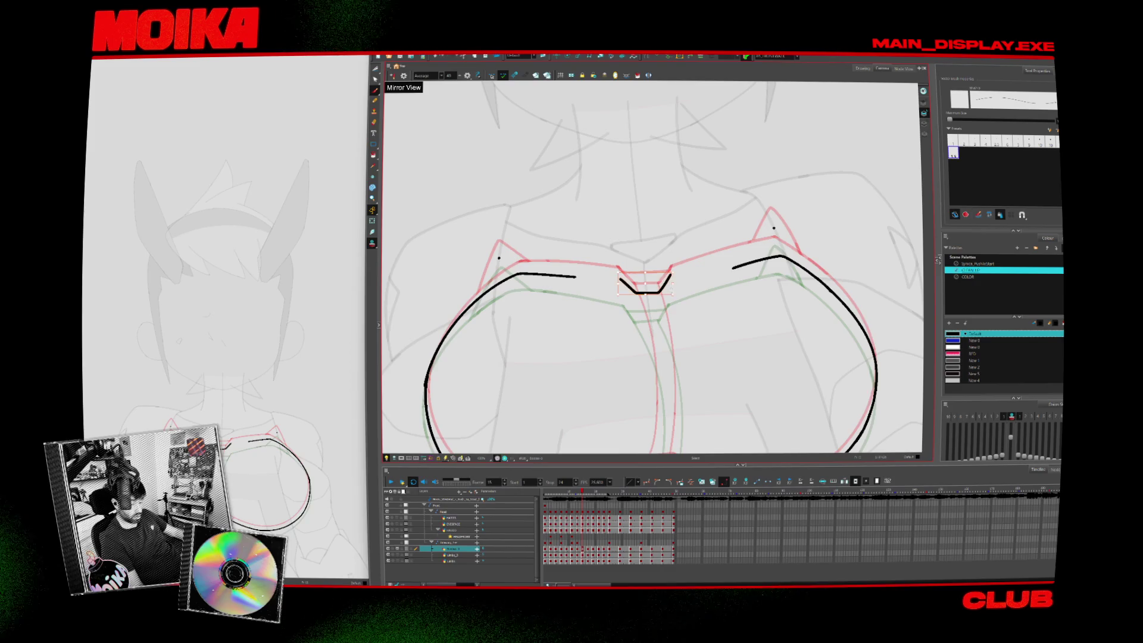
Zoom out to the whole figure, then play the animation from the start and stop it
{"action": "mouse_move", "coordinate": [673, 280]}
{"action": "left_mouse_down"}
{"action": "mouse_move", "coordinate": [637, 321]}
{"action": "mouse_move", "coordinate": [655, 298]}
{"action": "left_mouse_up"}
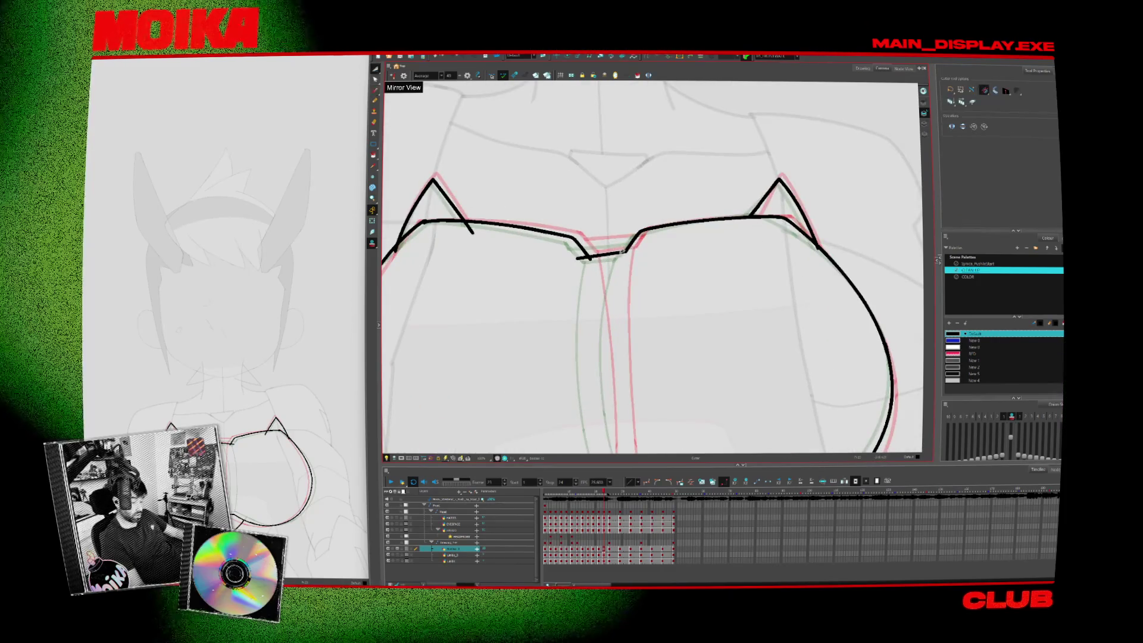
{"action": "left_click_drag", "start_coordinate": [655, 311], "coordinate": [640, 344]}
{"action": "key", "text": "period"}
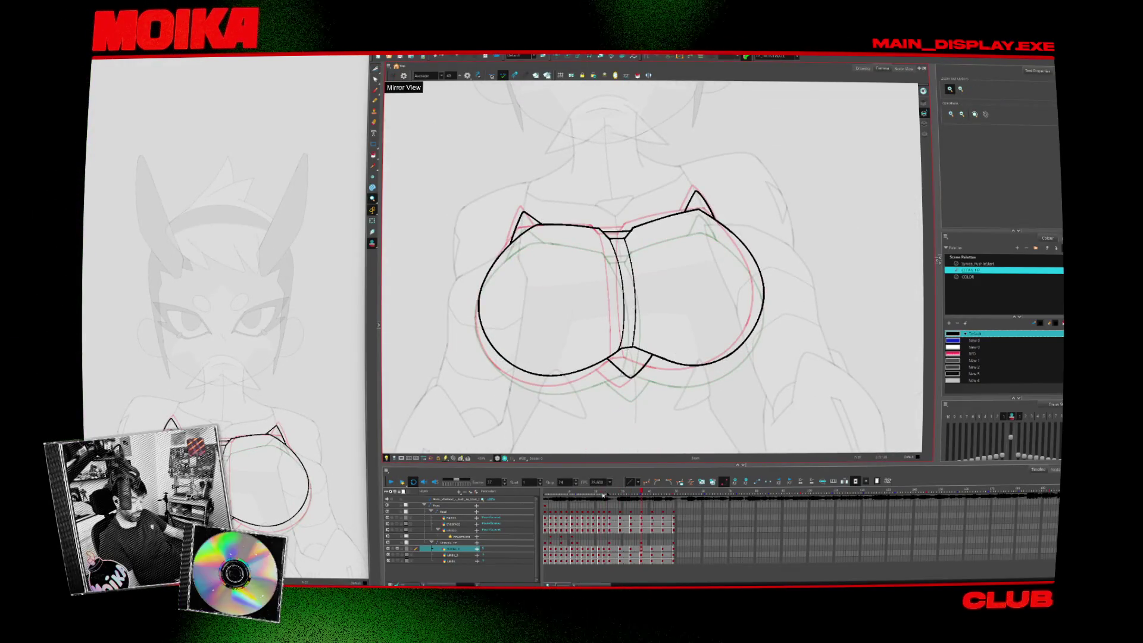
{"action": "key", "text": "Return"}
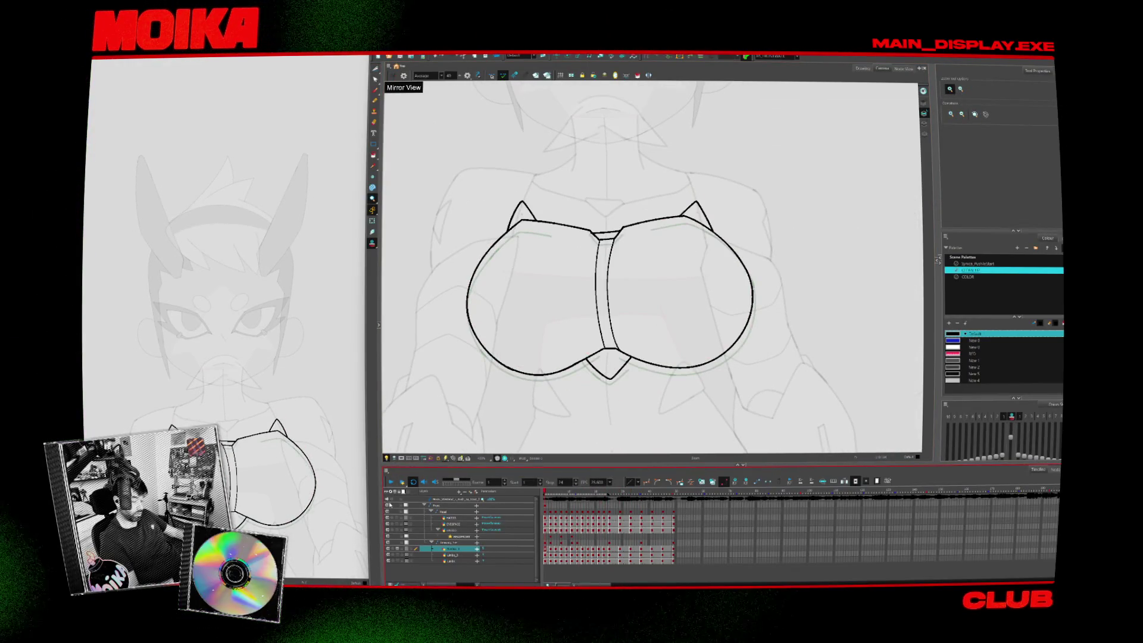
{"action": "left_click", "coordinate": [391, 481]}
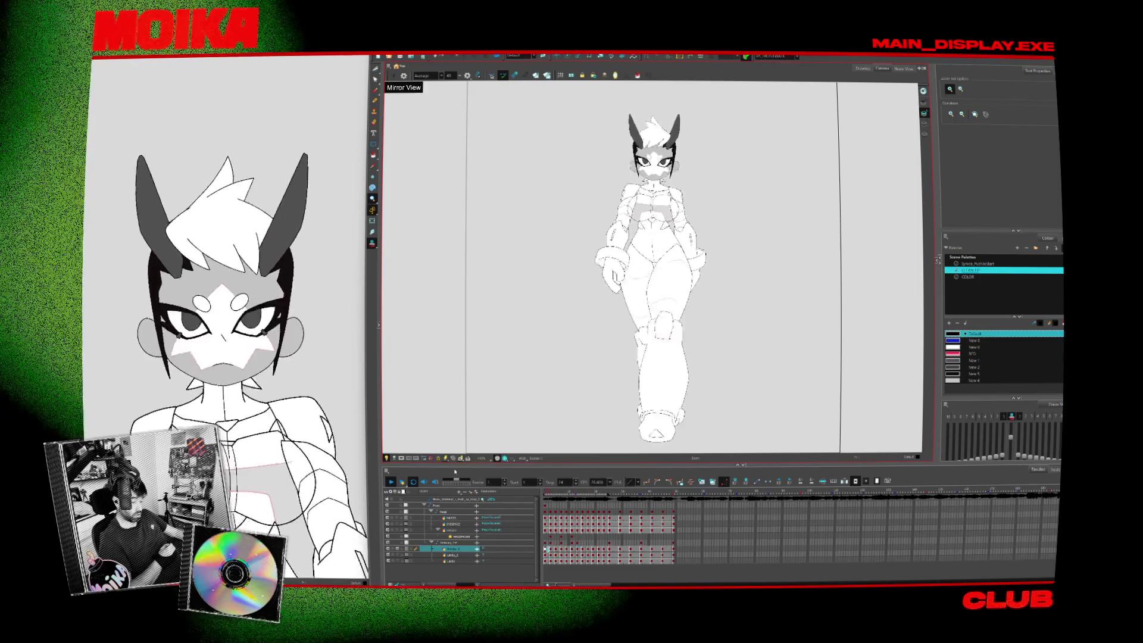
{"action": "key", "text": "Return"}
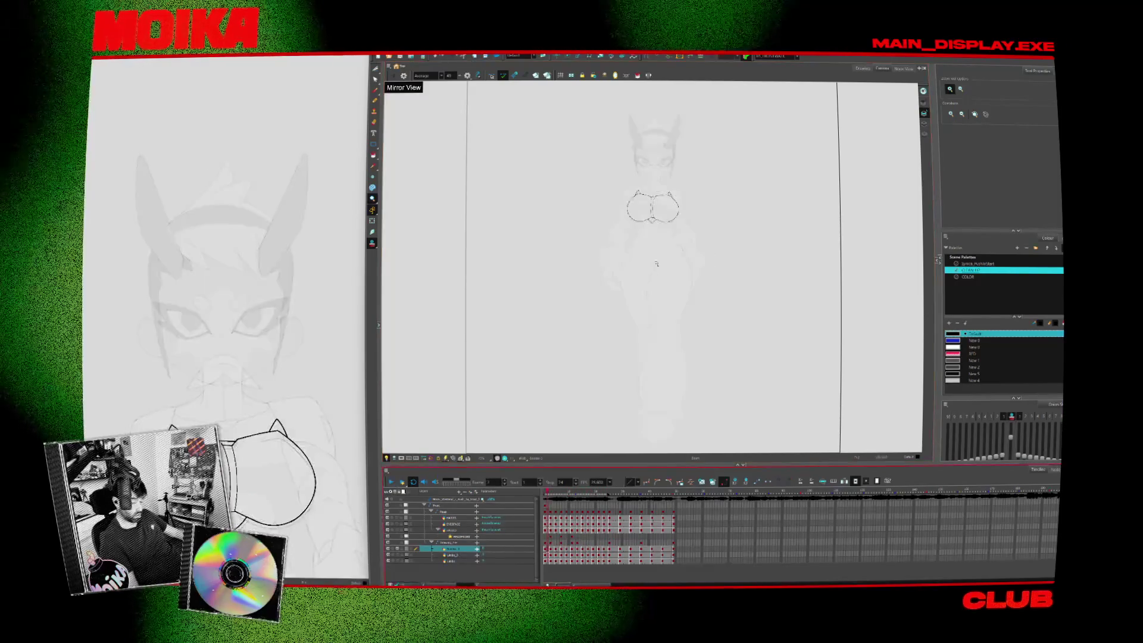
Compare against the finished drawing at frame 17, then move to the next drawing to ink
{"action": "scroll", "coordinate": [656, 264], "scroll_direction": "up", "scroll_amount": 6}
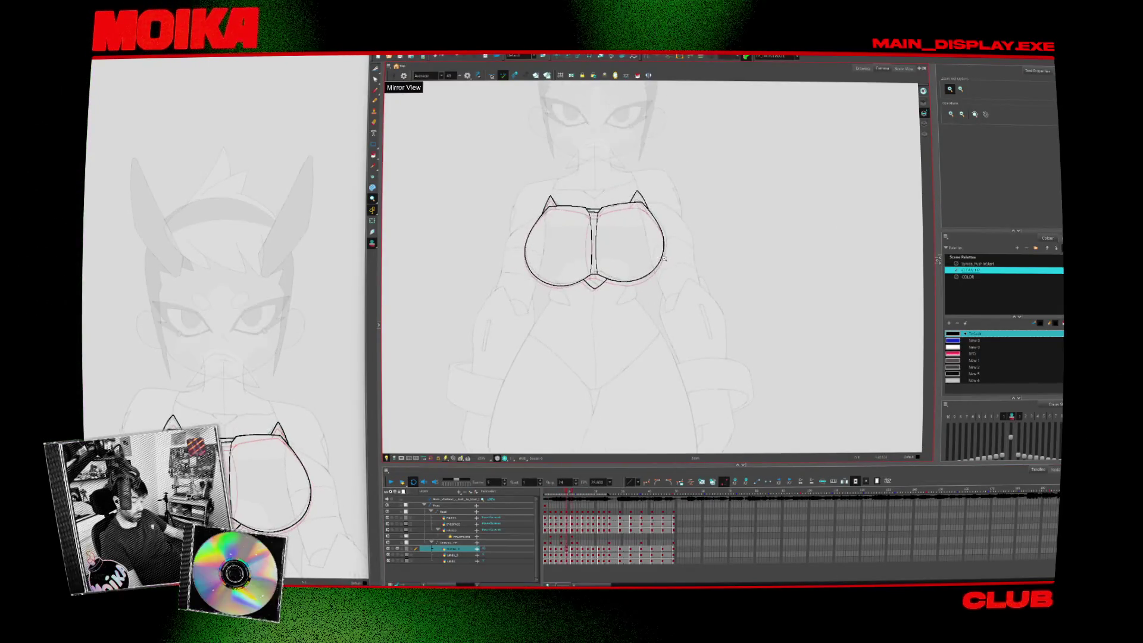
{"action": "scroll", "coordinate": [665, 259], "scroll_direction": "up", "scroll_amount": 3}
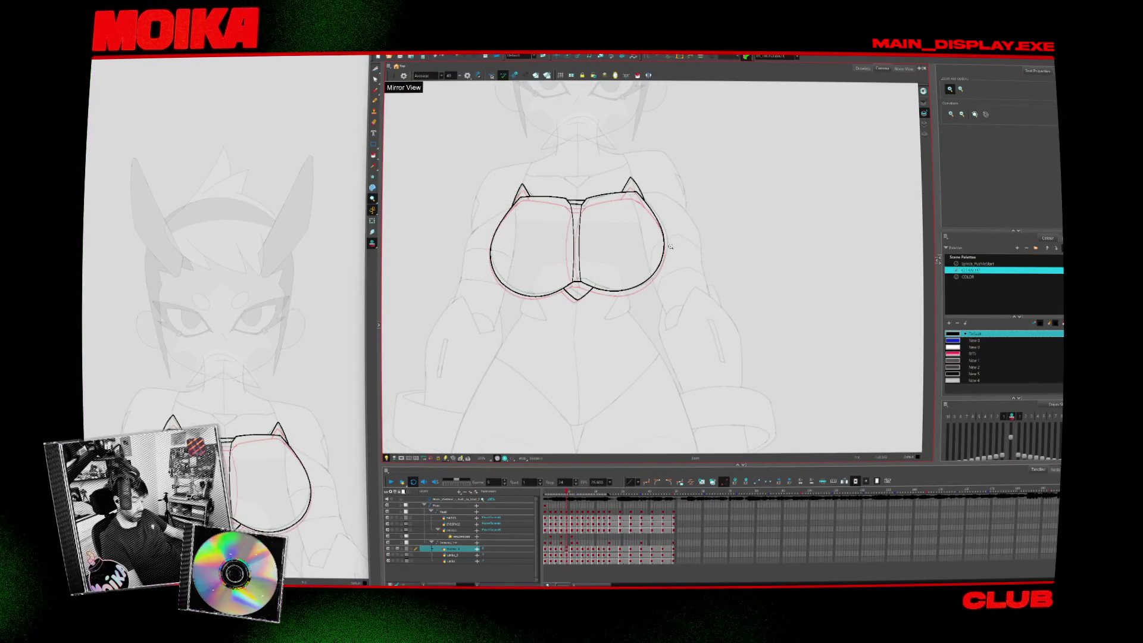
{"action": "key", "text": "period"}
{"action": "key", "text": "period"}
{"action": "key", "text": "period"}
{"action": "key", "text": "period"}
{"action": "key", "text": "period"}
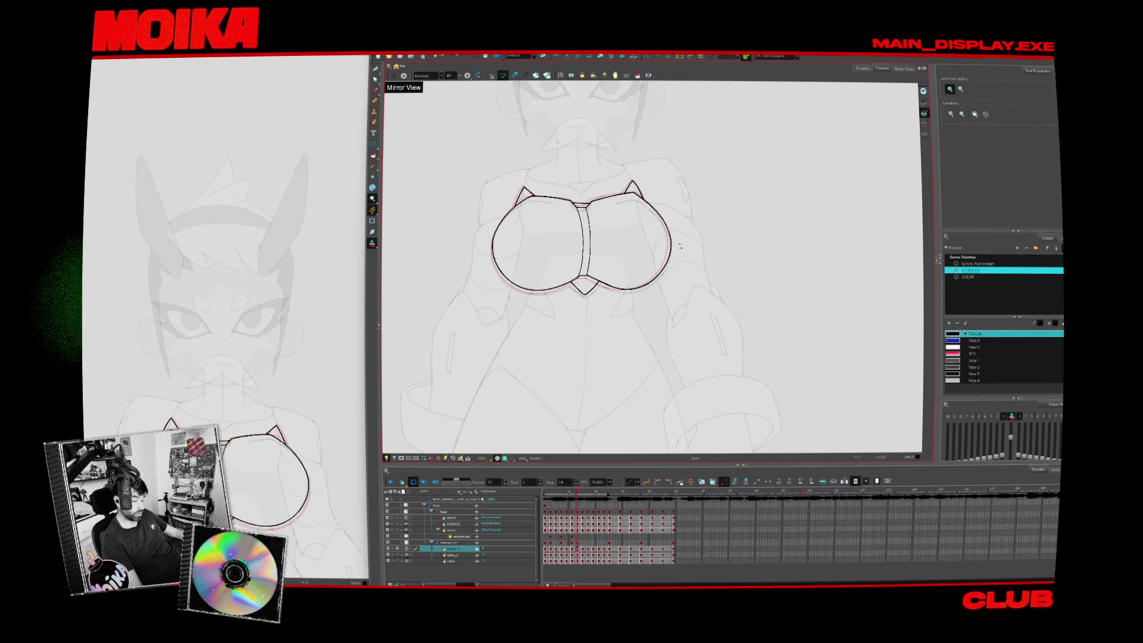
{"action": "scroll", "coordinate": [671, 246], "scroll_direction": "up", "scroll_amount": 5}
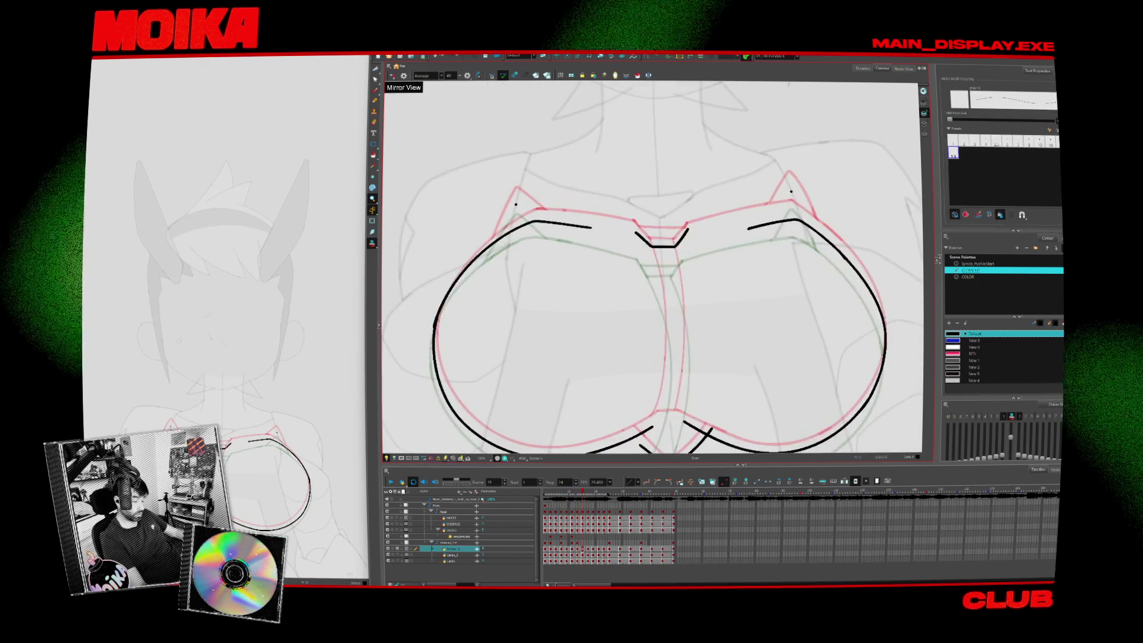
{"action": "key", "text": "period"}
{"action": "key", "text": "alt+s"}
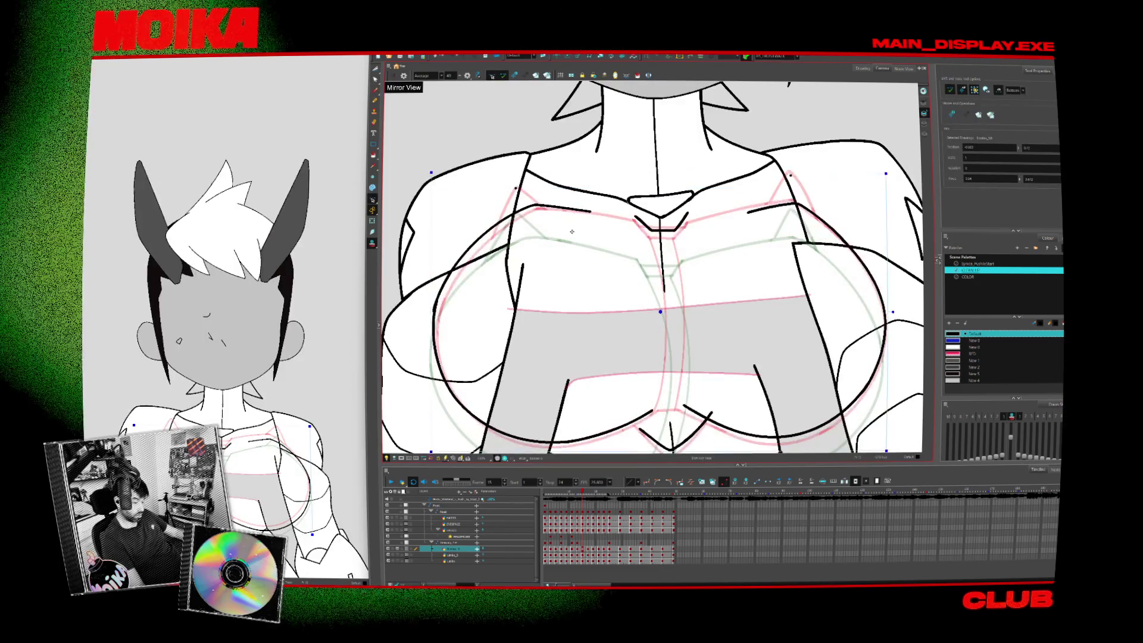
{"action": "key", "text": "period"}
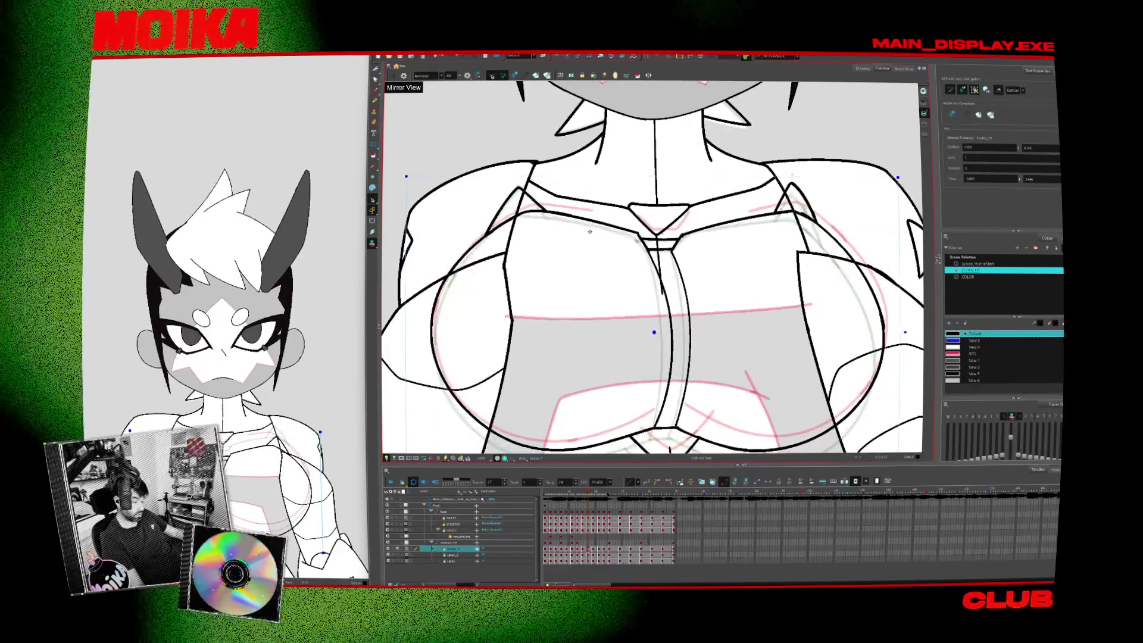
{"action": "key", "text": "comma"}
{"action": "key", "text": "comma"}
{"action": "key", "text": "period"}
{"action": "key", "text": "alt+b"}
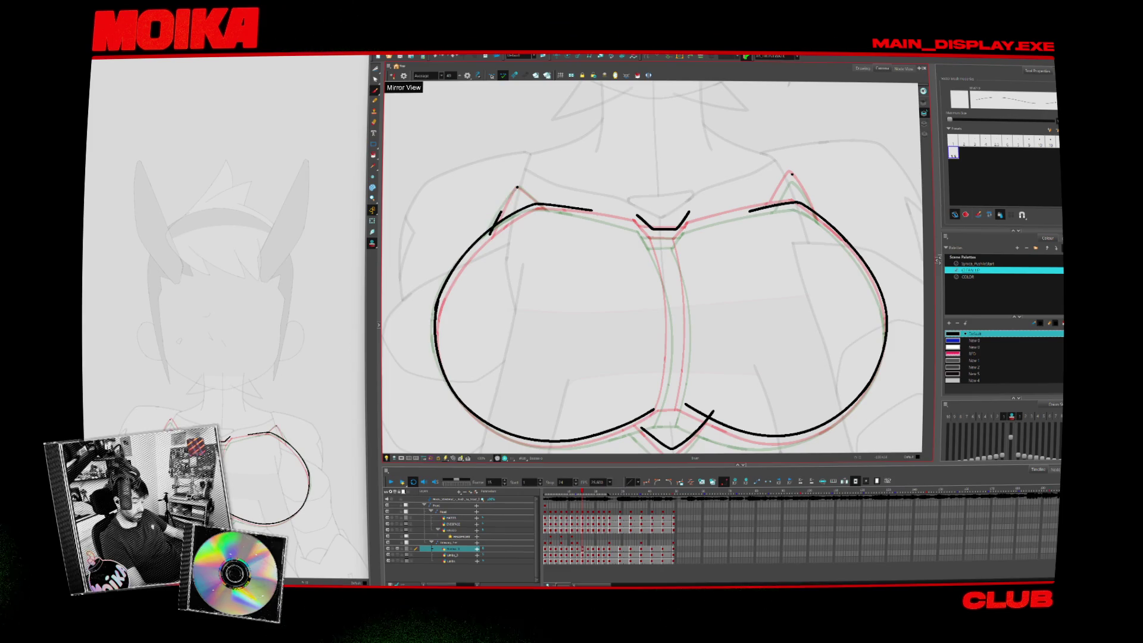
With the view mirrored, draw the chest line up to the right pointed tip
{"action": "left_click", "coordinate": [392, 75]}
{"action": "left_click_drag", "start_coordinate": [764, 208], "coordinate": [789, 188]}
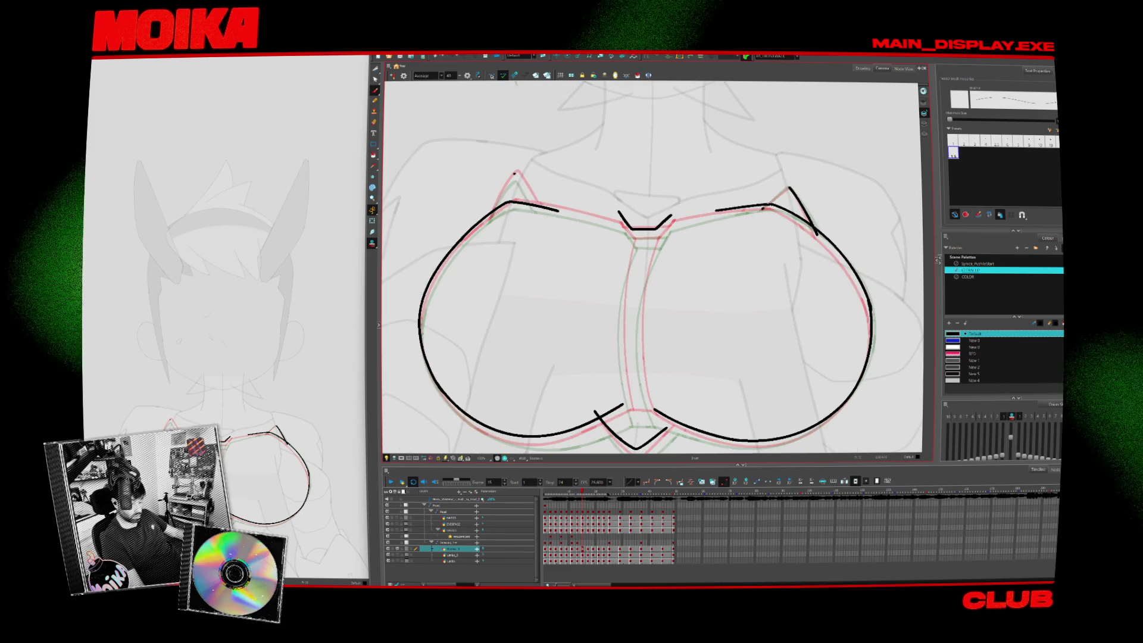
{"action": "left_click", "coordinate": [391, 76]}
{"action": "key", "text": "2"}
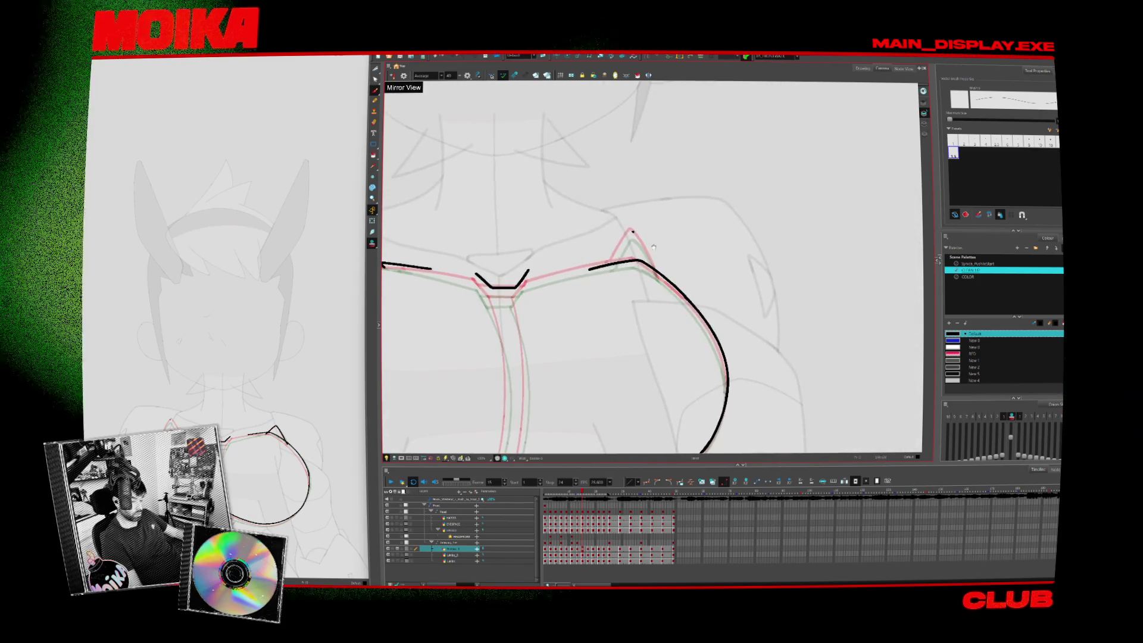
Check against the finished line art, mirror the view again, and zoom out over the chest outline
{"action": "key", "text": "alt+s"}
{"action": "key", "text": "period"}
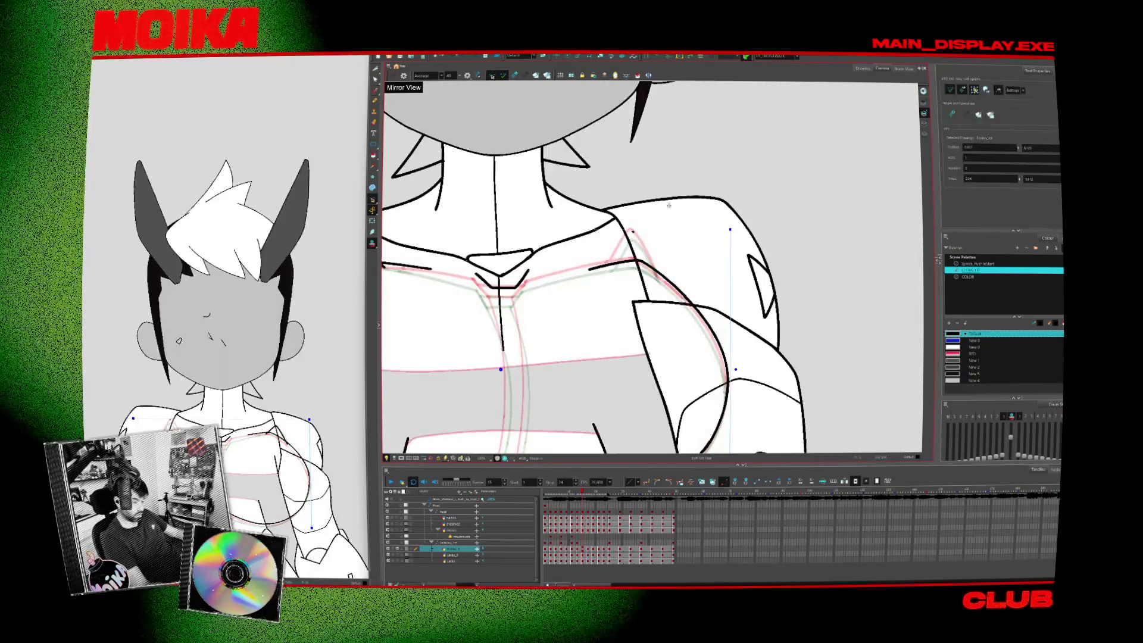
{"action": "key", "text": "period"}
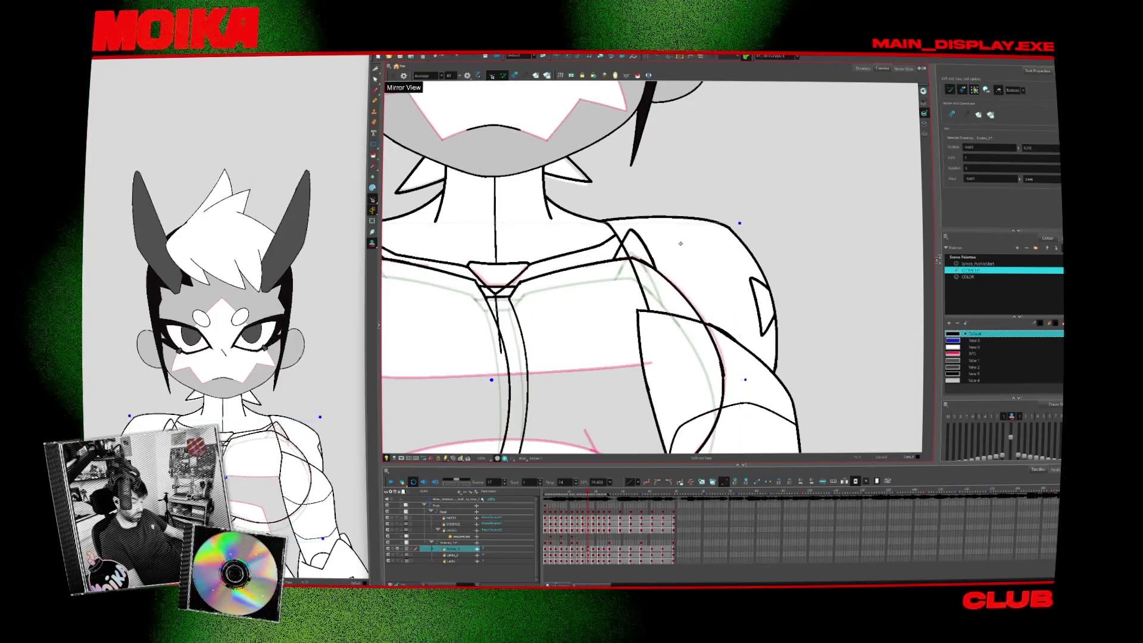
{"action": "key", "text": "comma"}
{"action": "key", "text": "comma"}
{"action": "key", "text": "alt+b"}
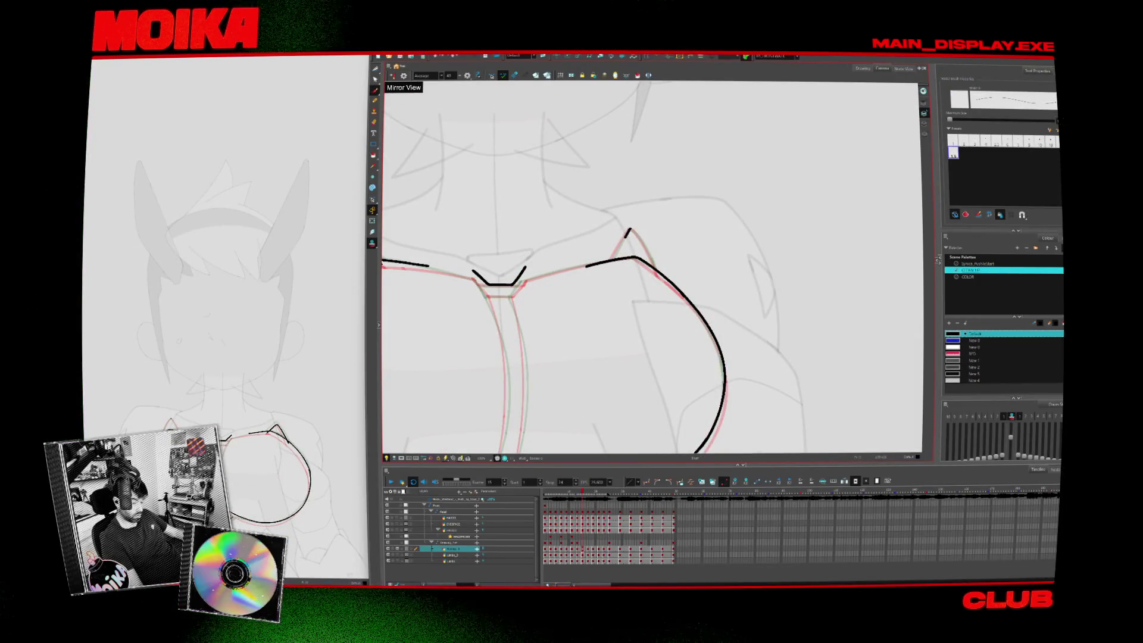
{"action": "left_click", "coordinate": [392, 76]}
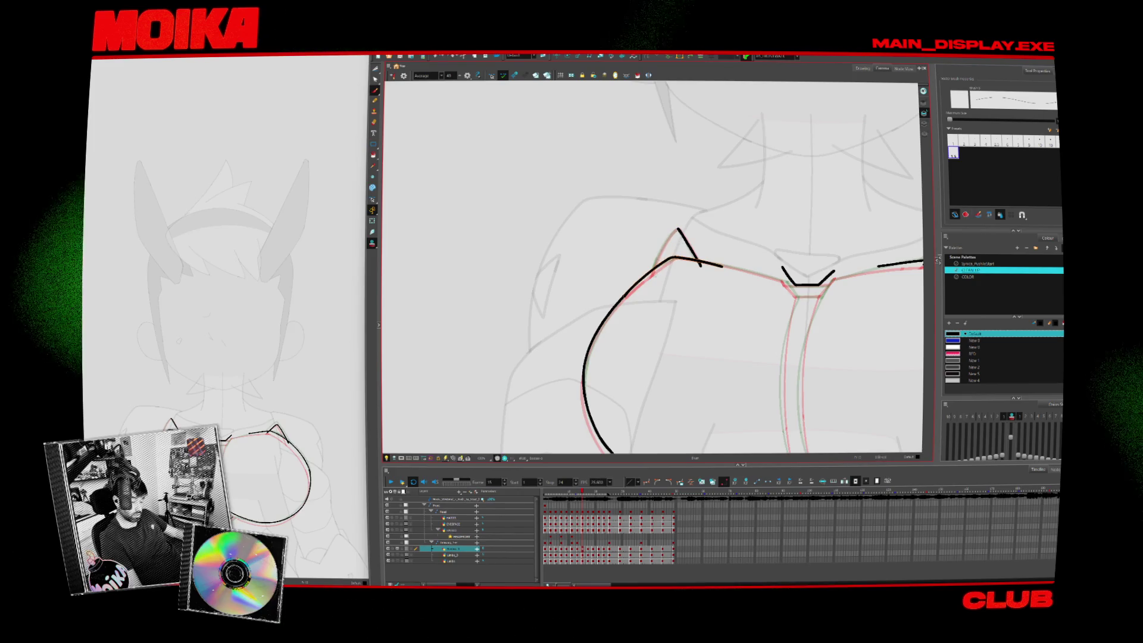
{"action": "key", "text": "period"}
{"action": "key", "text": "period"}
{"action": "key", "text": "period"}
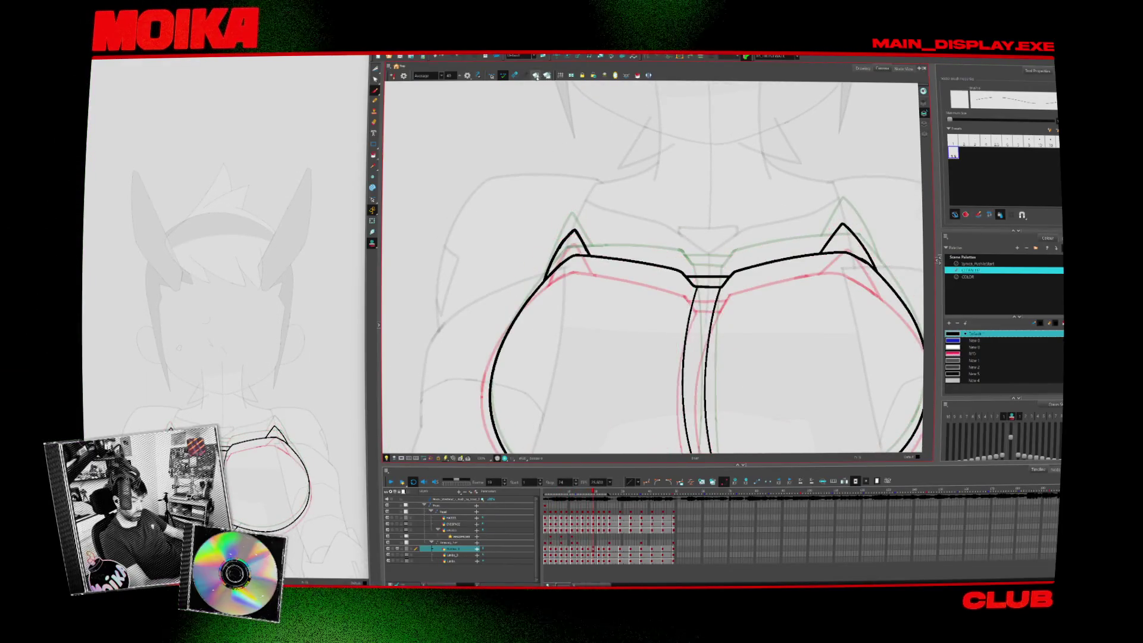
{"action": "left_click_drag", "start_coordinate": [662, 296], "coordinate": [623, 287]}
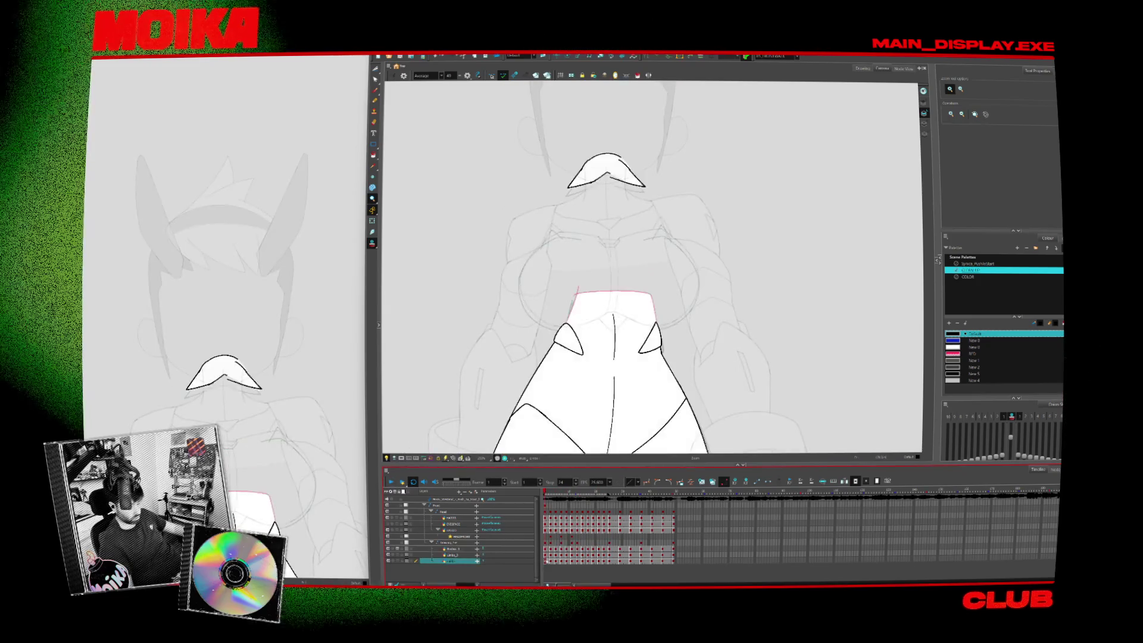
On the bottom mouth layer, zoom and rotate onto the mouth and add a short stroke inside it
{"action": "left_click", "coordinate": [547, 555]}
{"action": "left_click", "coordinate": [547, 561]}
{"action": "left_click", "coordinate": [627, 158]}
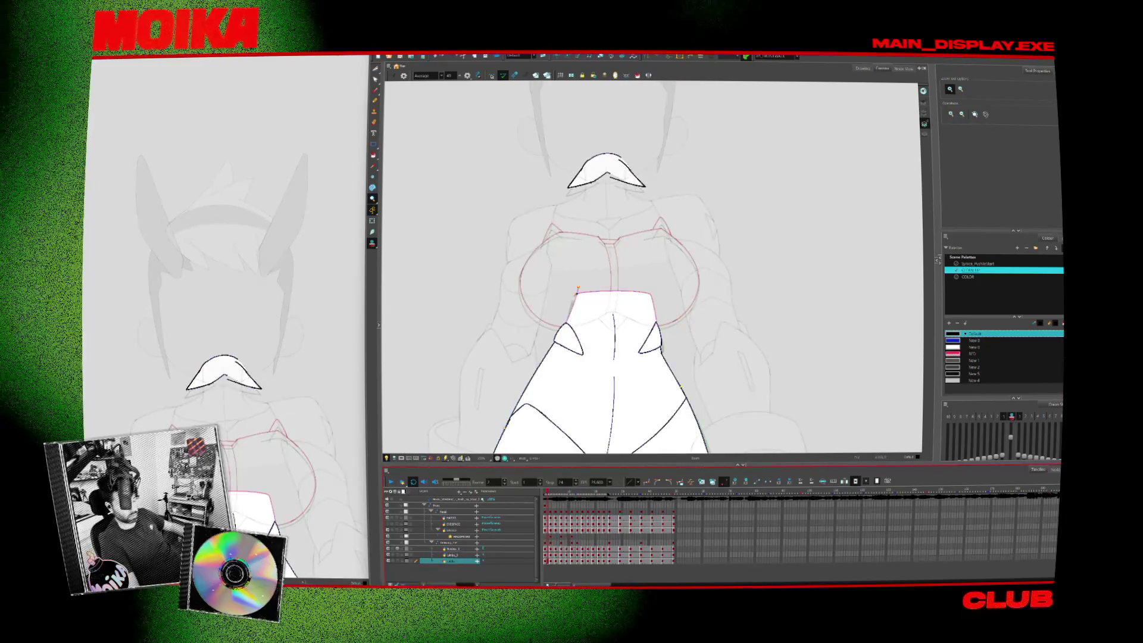
{"action": "key", "text": "2"}
{"action": "key", "text": "2"}
{"action": "key", "text": "2"}
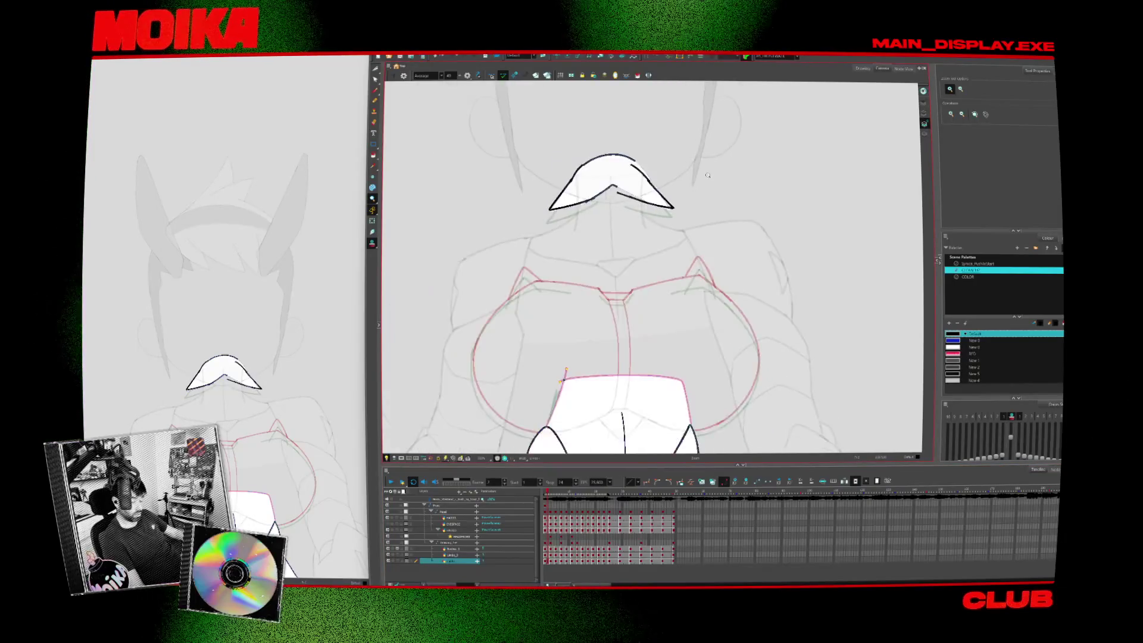
{"action": "key", "text": "alt+b"}
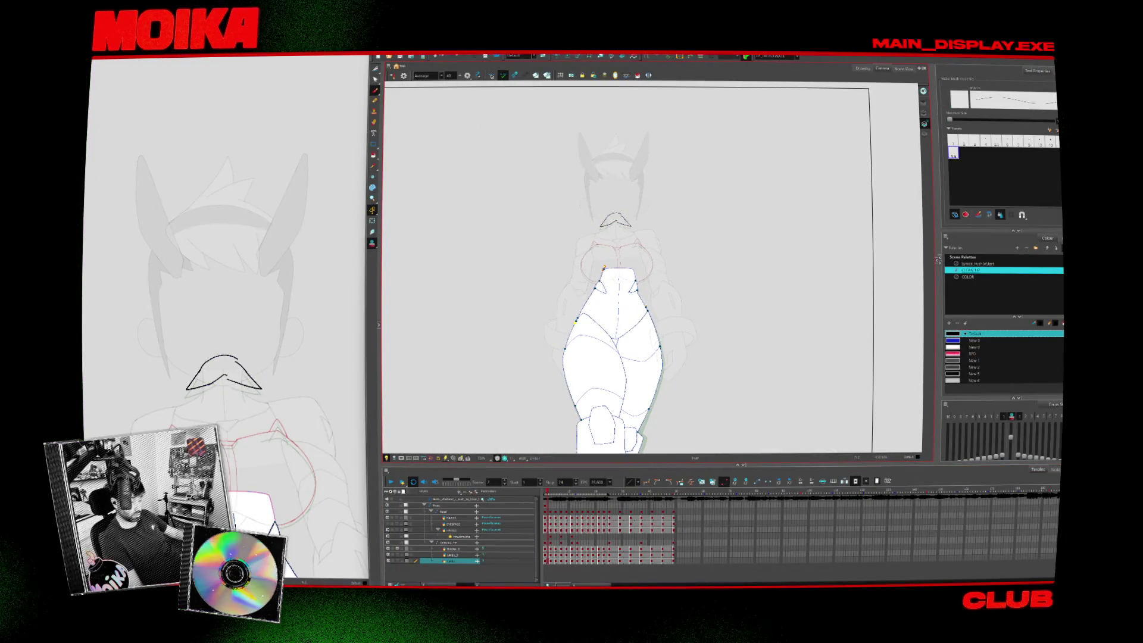
{"action": "key", "text": "alt+i"}
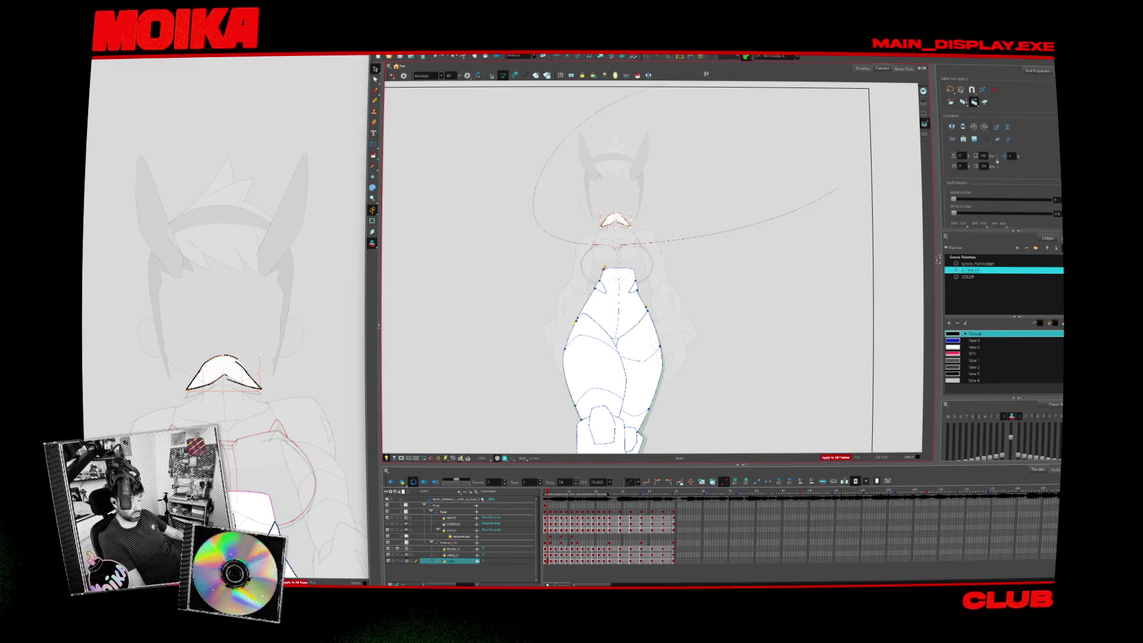
{"action": "key", "text": "alt+z"}
{"action": "left_click", "coordinate": [677, 182]}
{"action": "left_click", "coordinate": [676, 200]}
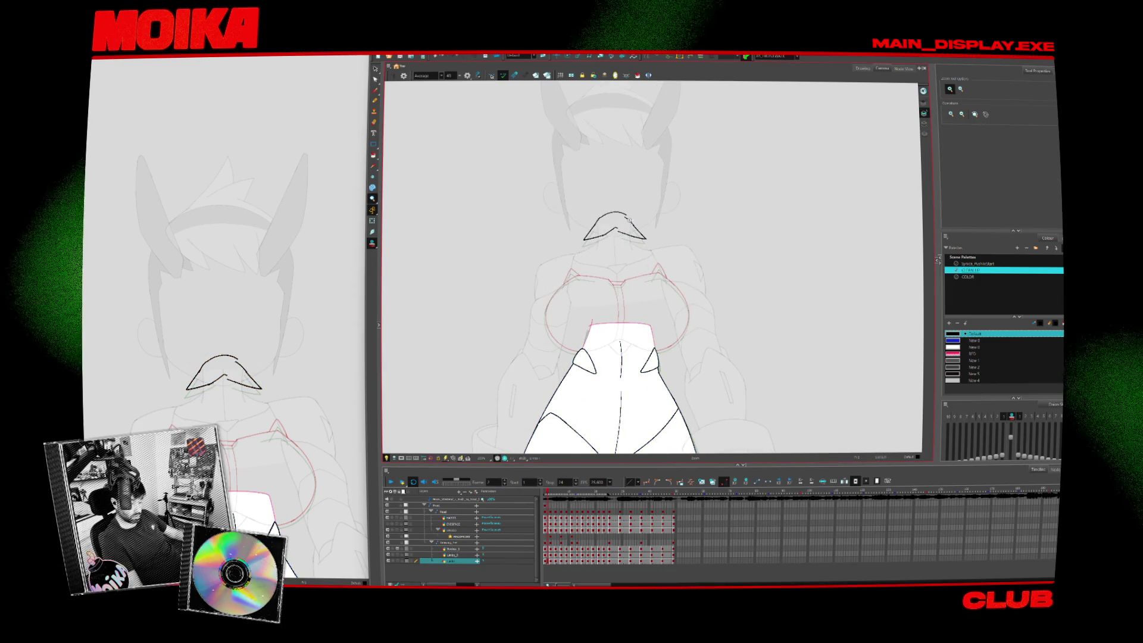
{"action": "left_click", "coordinate": [676, 217]}
{"action": "mouse_move", "coordinate": [676, 218]}
{"action": "left_mouse_down"}
{"action": "mouse_move", "coordinate": [625, 322]}
{"action": "mouse_move", "coordinate": [706, 271]}
{"action": "left_mouse_up"}
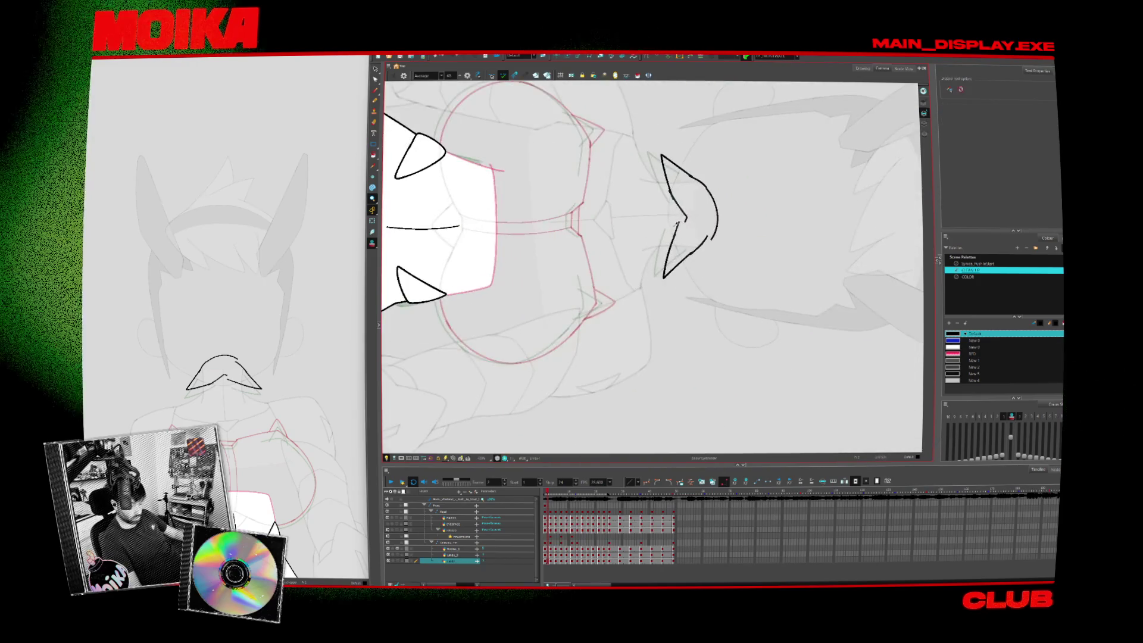
{"action": "key", "text": "alt+b"}
{"action": "left_click_drag", "start_coordinate": [691, 198], "coordinate": [682, 222]}
On a later drawing, draw a line joining the two mouth shapes and undo a stray stroke
{"action": "key", "text": "period"}
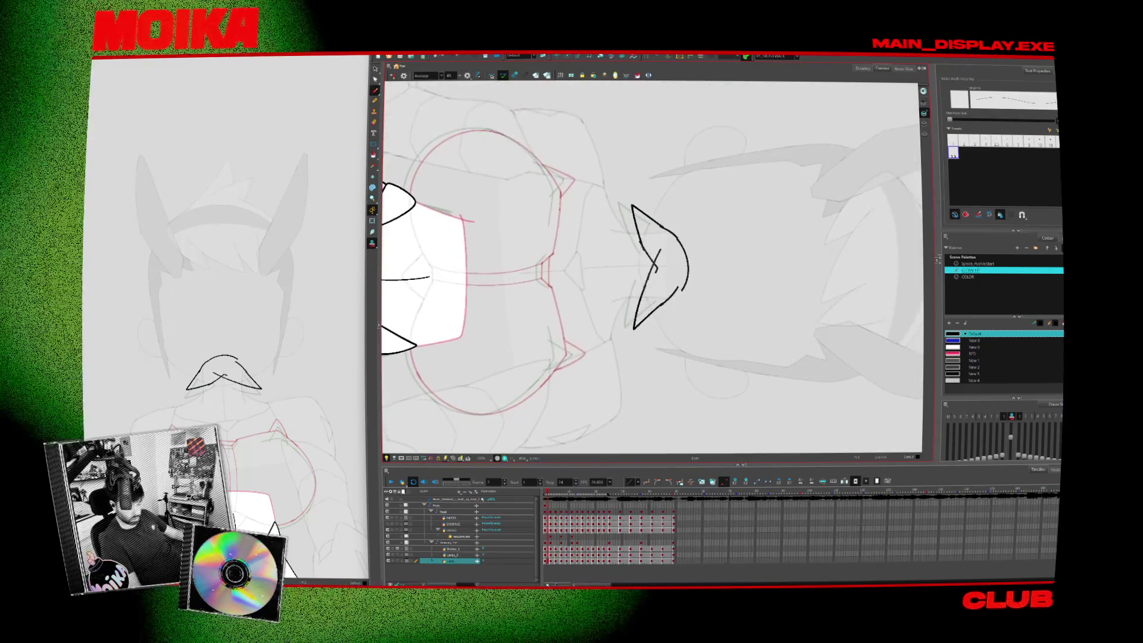
{"action": "key", "text": "period"}
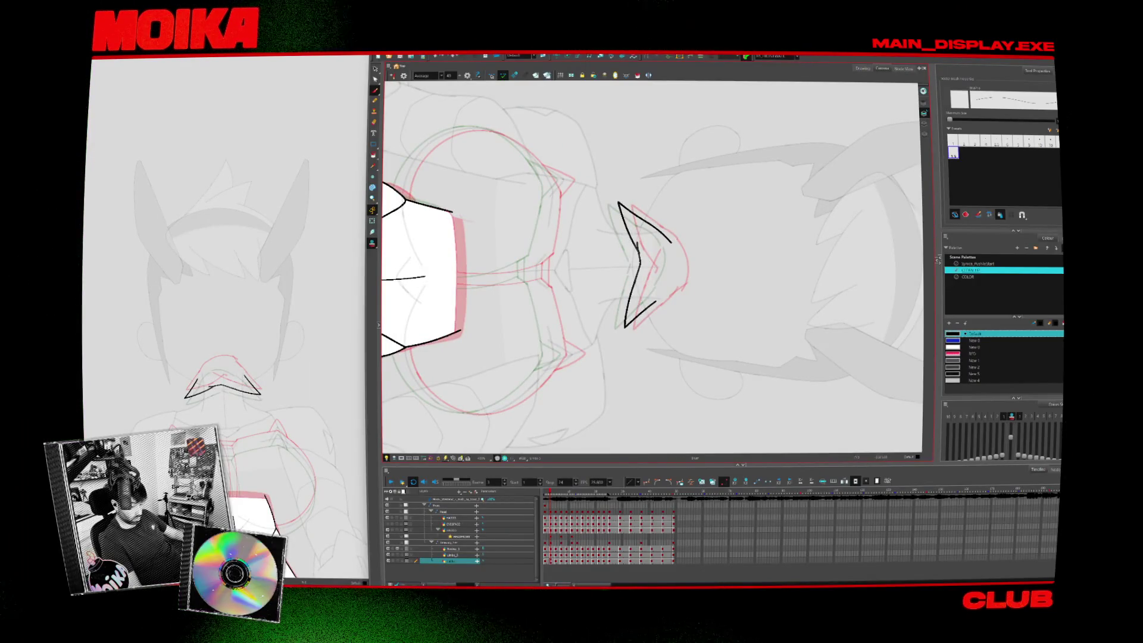
{"action": "key", "text": "period"}
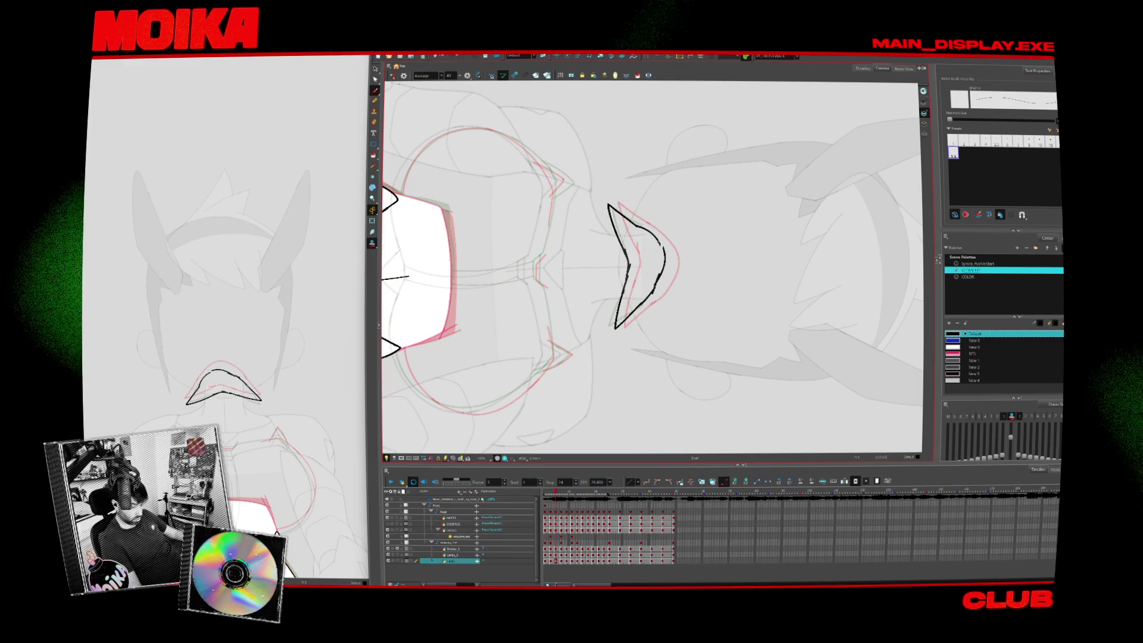
{"action": "key", "text": "period"}
{"action": "left_click_drag", "start_coordinate": [624, 241], "coordinate": [626, 292]}
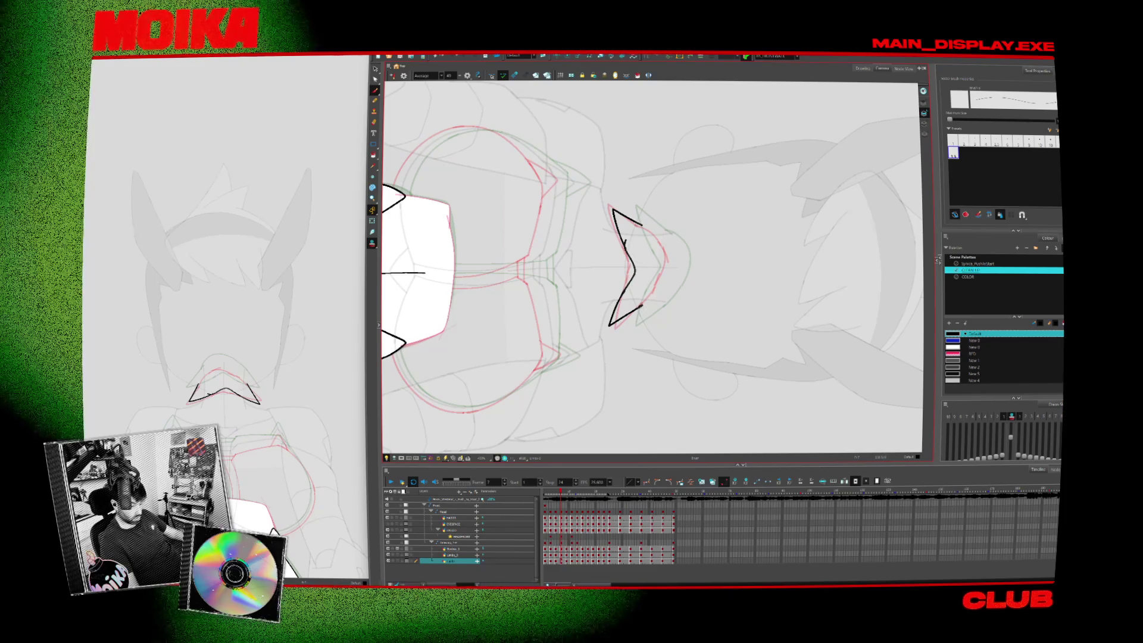
{"action": "key", "text": "ctrl+z"}
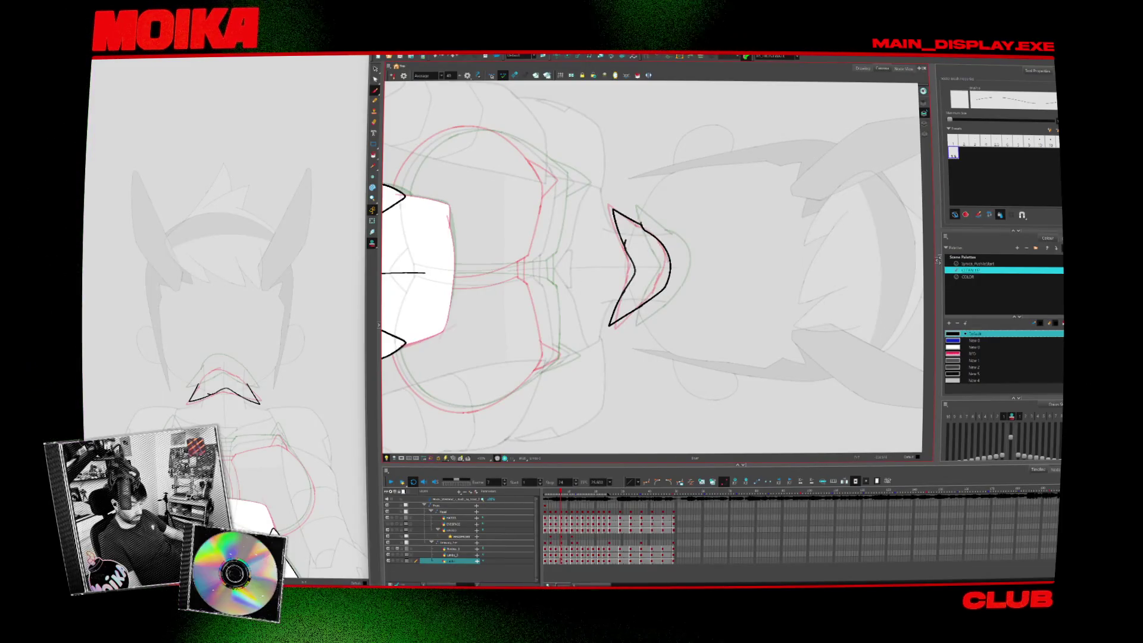
Join the upper and lower mouth strokes on the next drawing, then reset the canvas rotation
{"action": "key", "text": "period"}
{"action": "key", "text": "period"}
{"action": "key", "text": "period"}
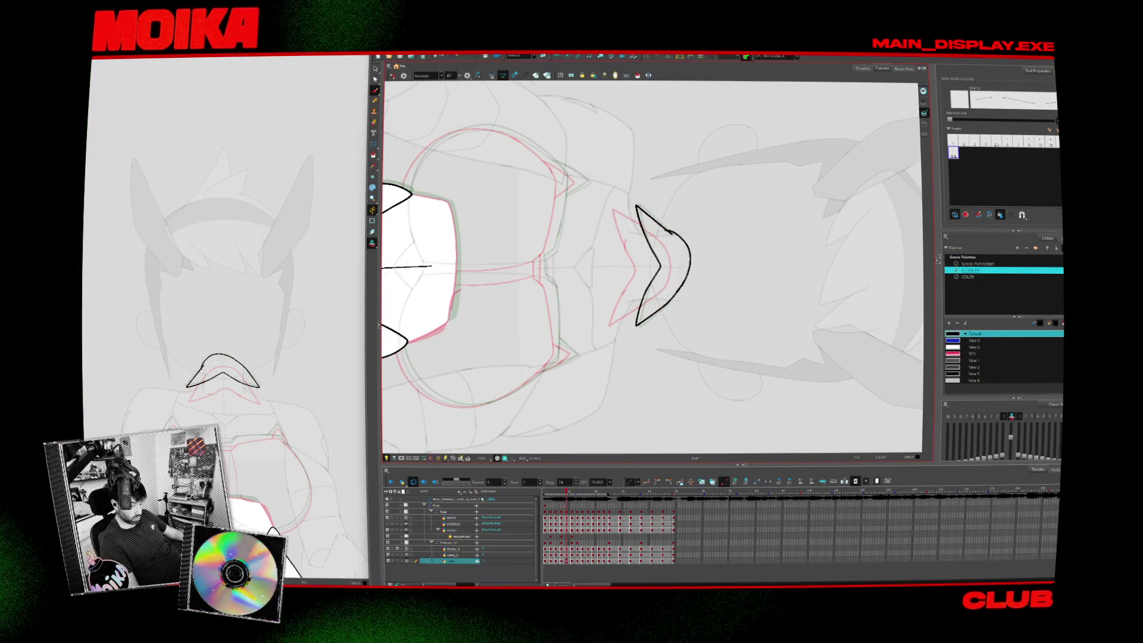
{"action": "key", "text": "period"}
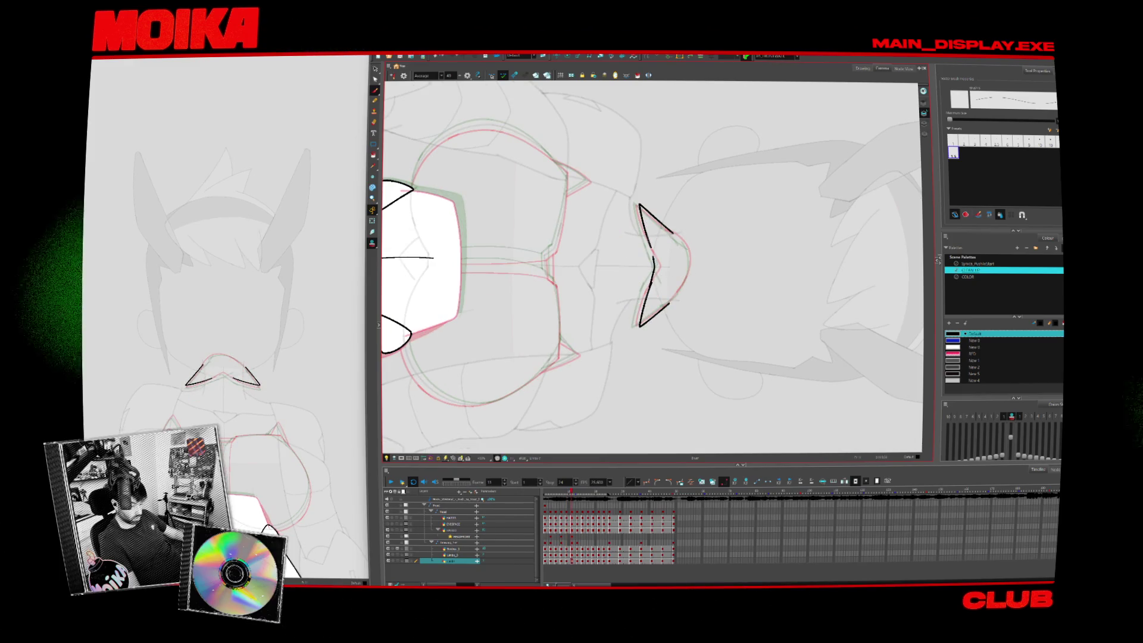
{"action": "left_click_drag", "start_coordinate": [653, 241], "coordinate": [649, 292]}
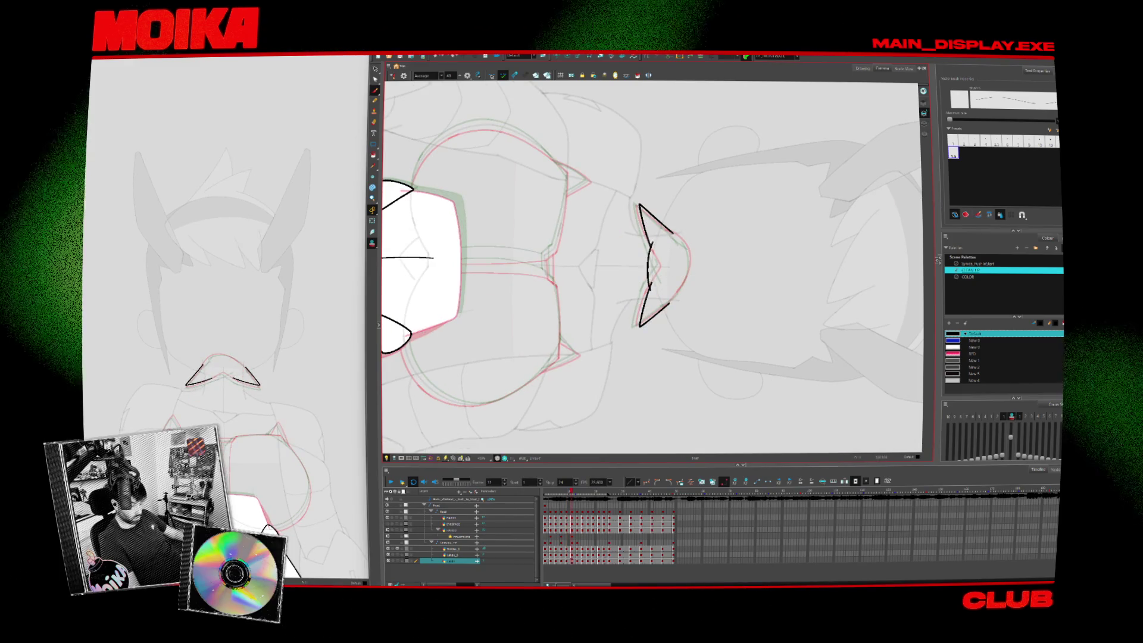
{"action": "key", "text": "period"}
{"action": "key", "text": "period"}
{"action": "key", "text": "period"}
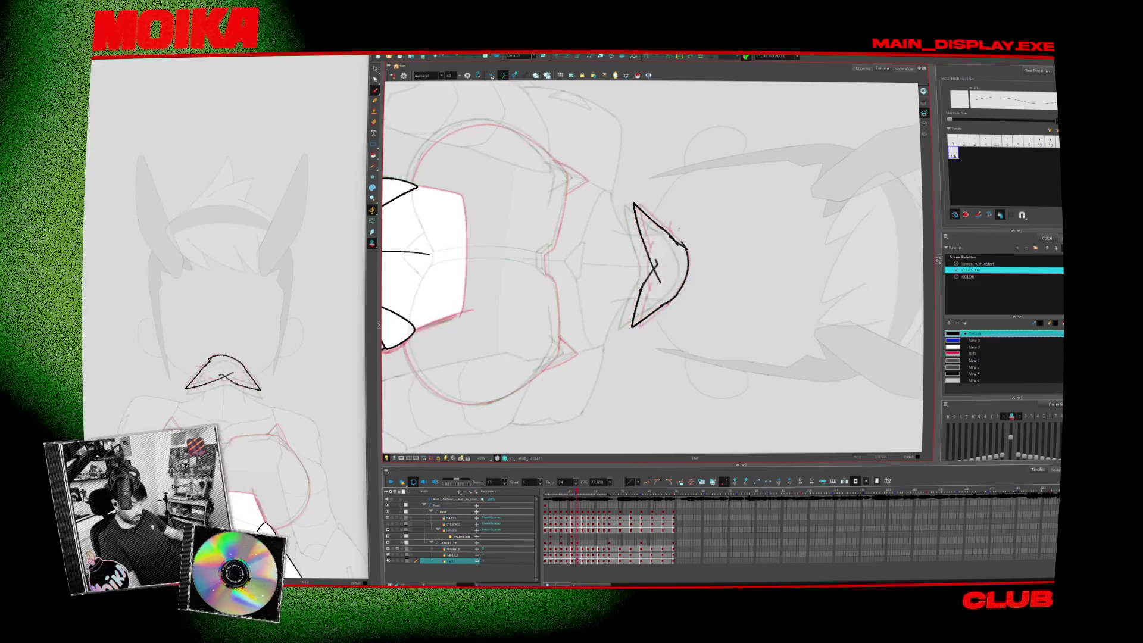
{"action": "key", "text": "shift+x"}
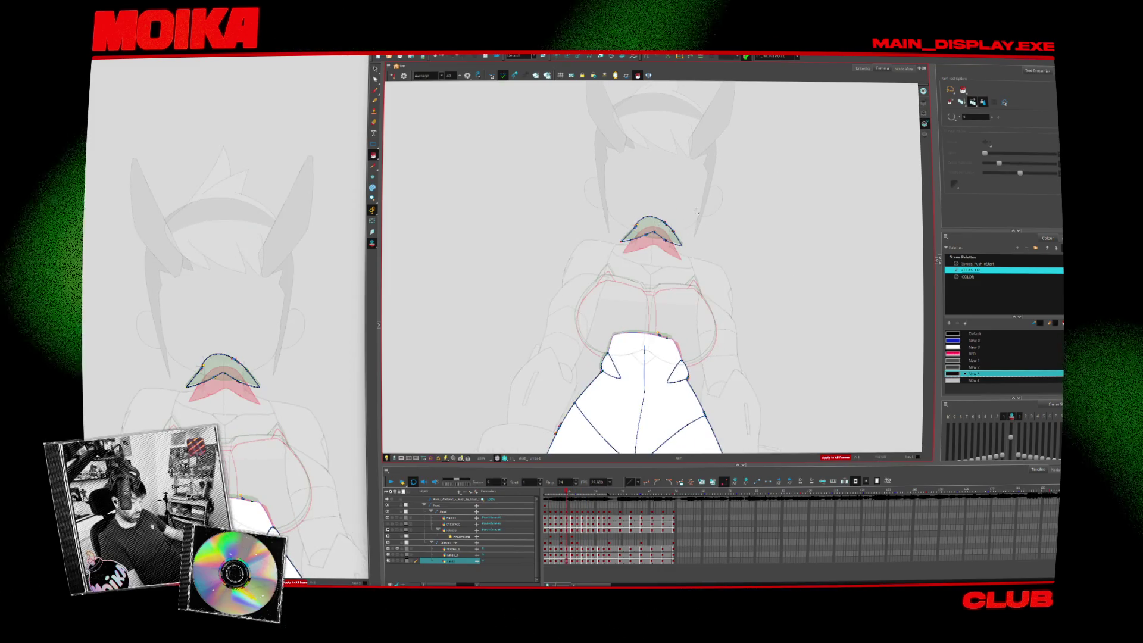
Zoom in on the mouth and rotate the view so it lies horizontal for inking
{"action": "key", "text": "alt+z"}
{"action": "scroll", "coordinate": [698, 211], "scroll_direction": "up", "scroll_amount": 10}
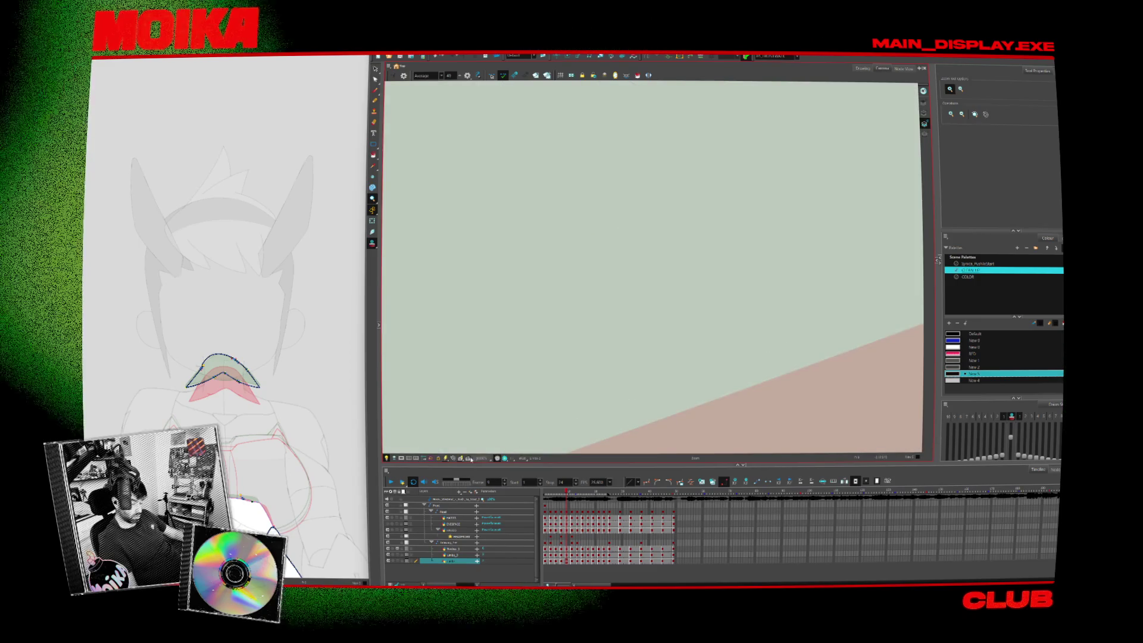
{"action": "key", "text": "shift+z"}
{"action": "scroll", "coordinate": [629, 264], "scroll_direction": "up", "scroll_amount": 5}
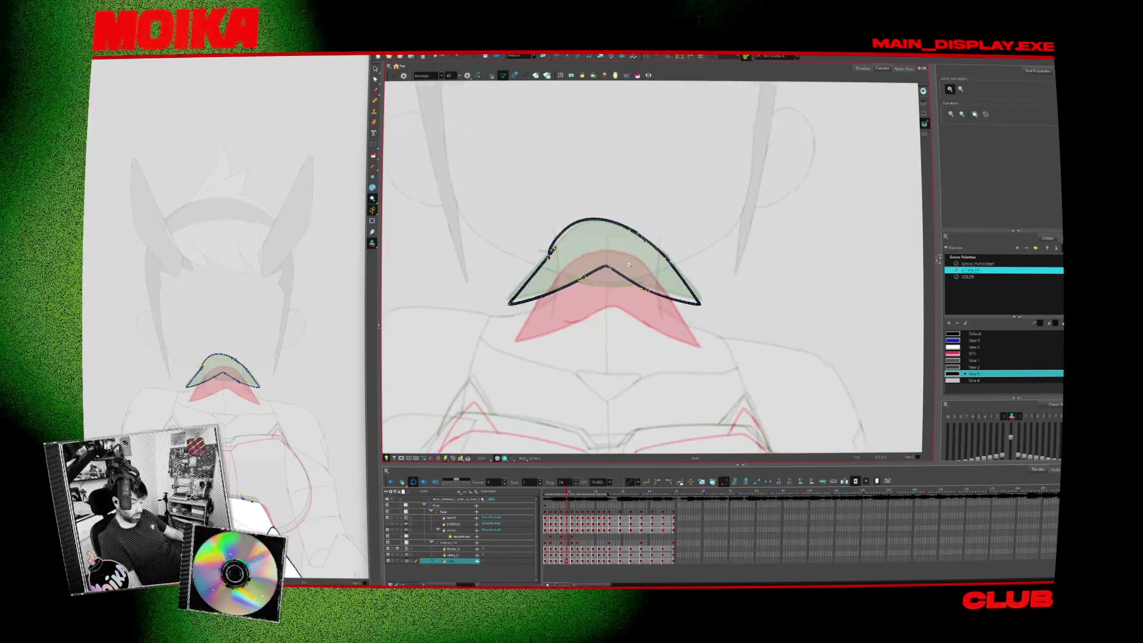
{"action": "scroll", "coordinate": [629, 264], "scroll_direction": "up", "scroll_amount": 4}
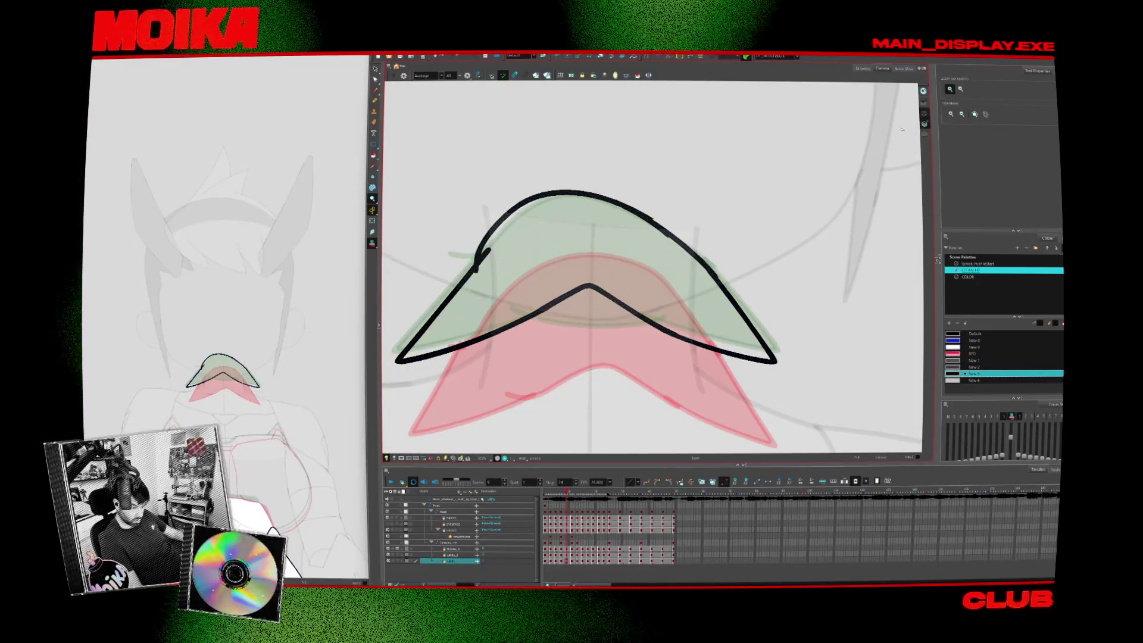
{"action": "key", "text": "alt+b"}
{"action": "left_click_drag", "start_coordinate": [694, 235], "coordinate": [691, 286]}
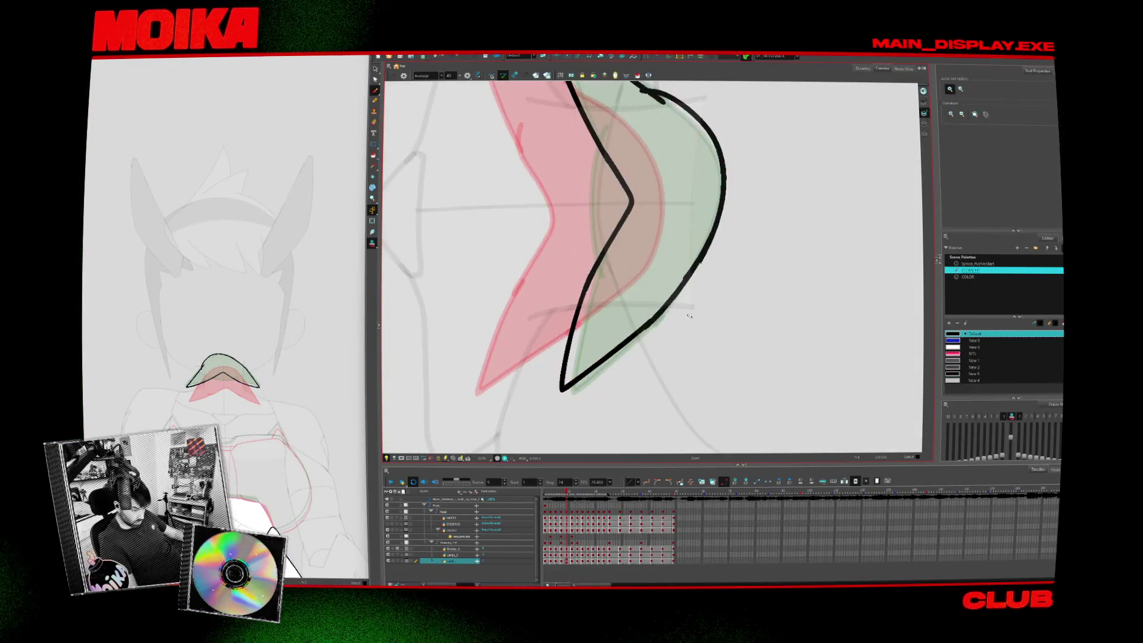
{"action": "scroll", "coordinate": [686, 302], "scroll_direction": "up", "scroll_amount": 3}
{"action": "key", "text": "alt+b"}
{"action": "left_click_drag", "start_coordinate": [708, 226], "coordinate": [627, 325]}
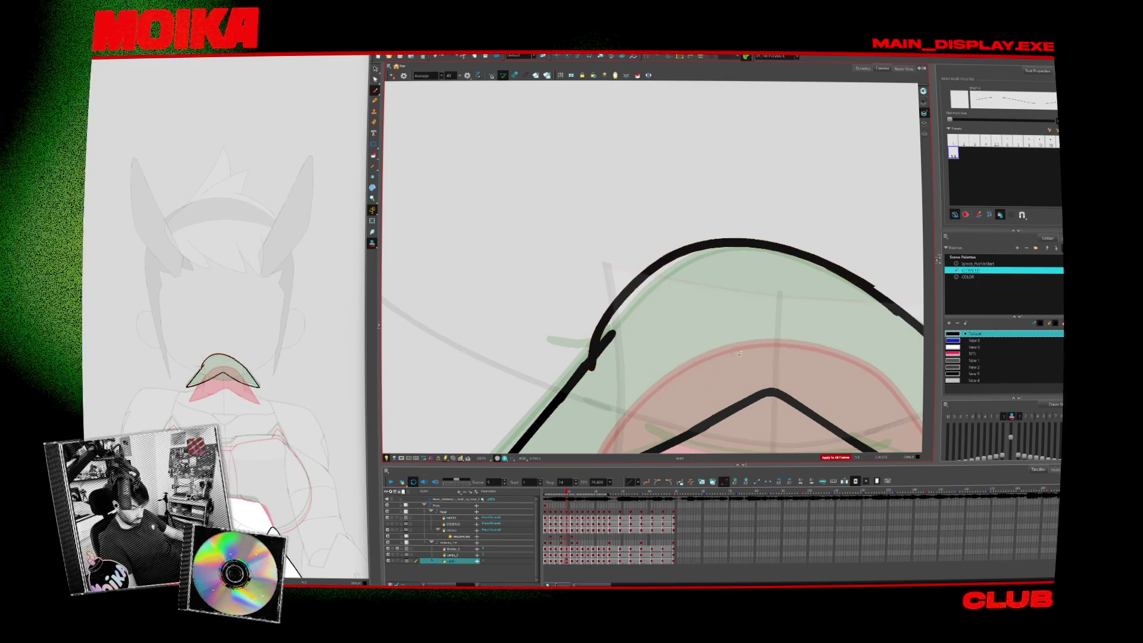
Select all the mouth strokes, adjust a numeric tool setting, and recentre the view on the mouth
{"action": "key", "text": "ctrl+a"}
{"action": "scroll", "coordinate": [653, 268], "scroll_direction": "down", "scroll_amount": 3}
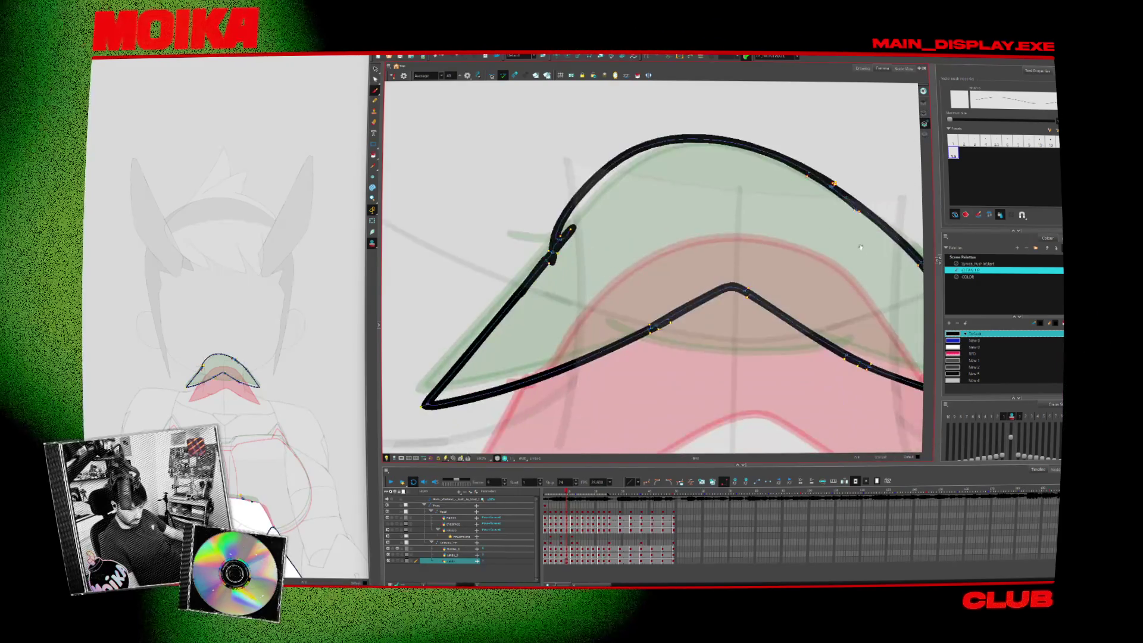
{"action": "key", "text": "alt+z"}
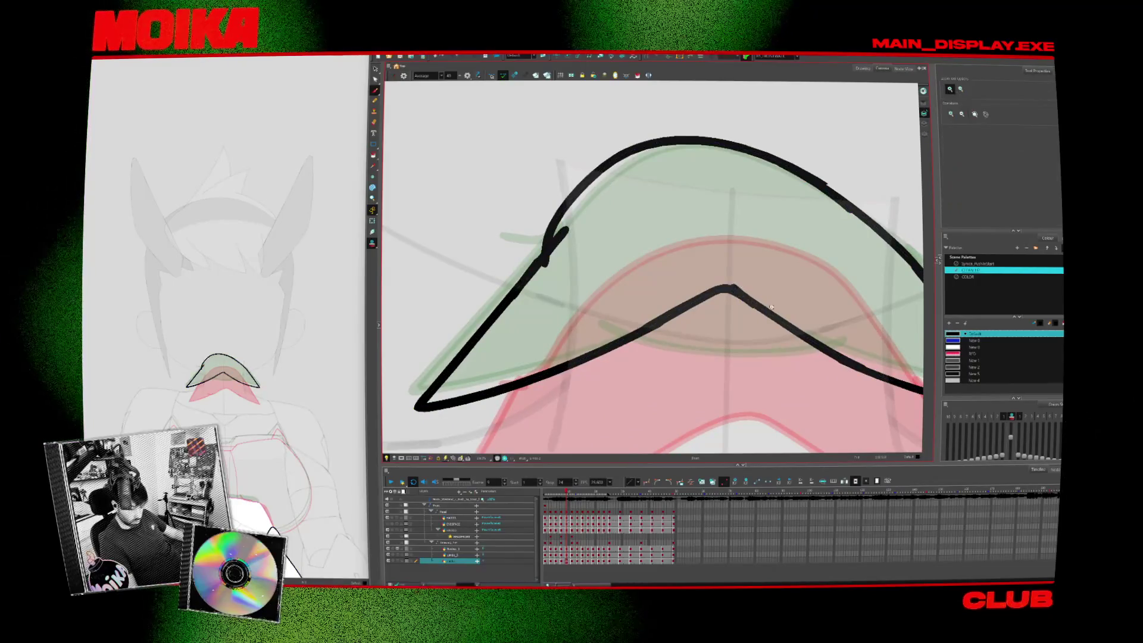
{"action": "scroll", "coordinate": [774, 307], "scroll_direction": "down", "scroll_amount": 5}
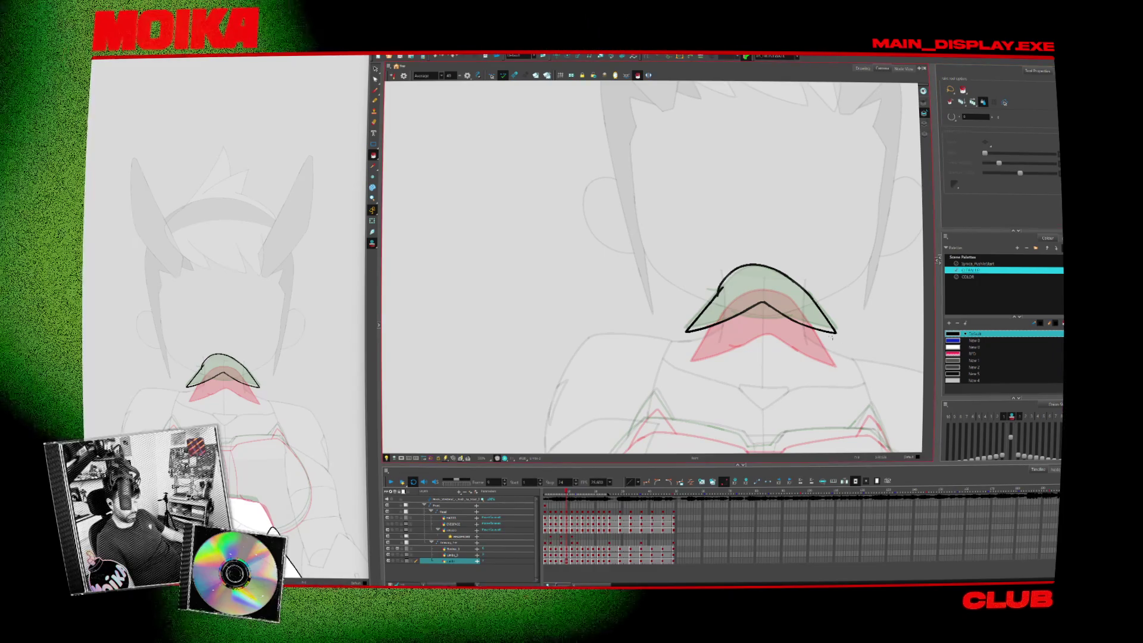
{"action": "scroll", "coordinate": [867, 216], "scroll_direction": "down", "scroll_amount": 3}
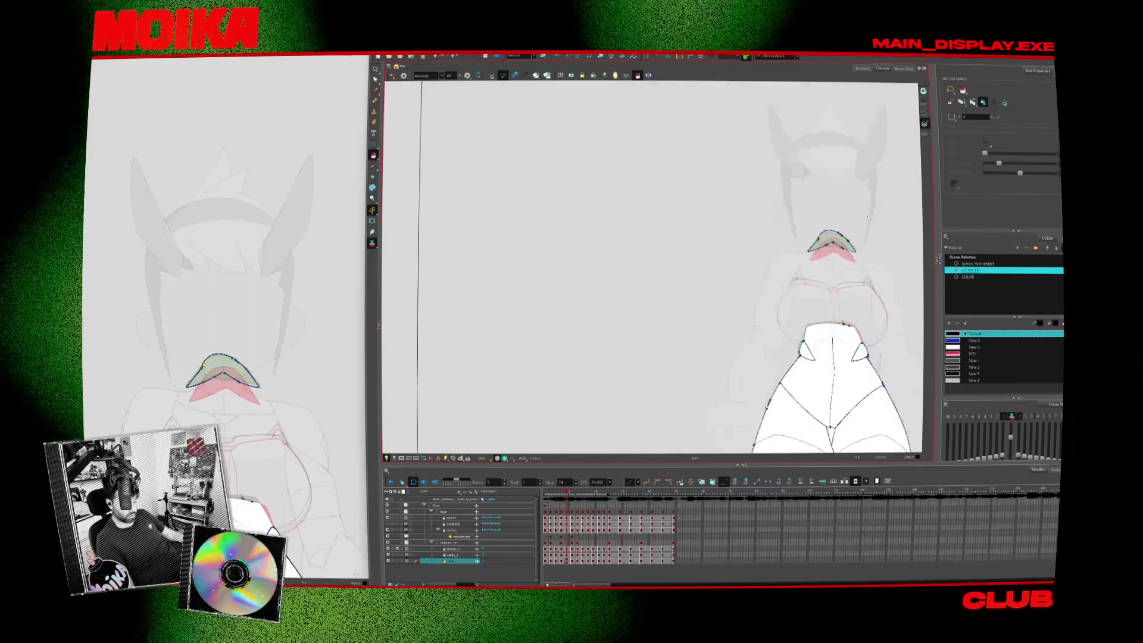
{"action": "scroll", "coordinate": [868, 215], "scroll_direction": "down", "scroll_amount": 2}
{"action": "key", "text": "shift+m"}
{"action": "scroll", "coordinate": [786, 168], "scroll_direction": "up", "scroll_amount": 5}
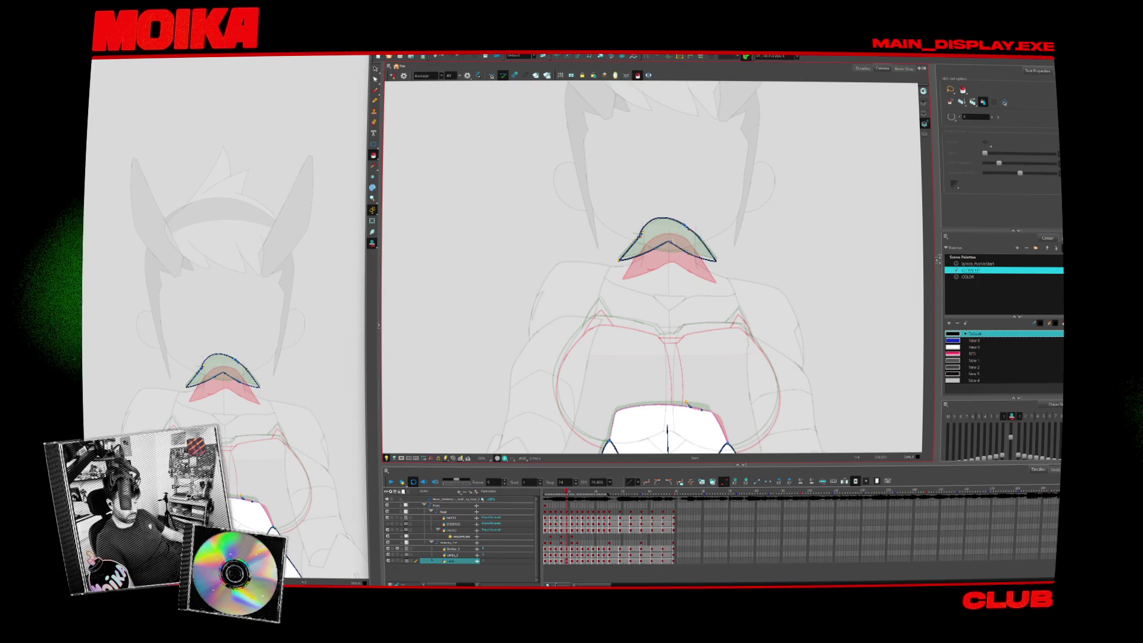
{"action": "left_click", "coordinate": [994, 119]}
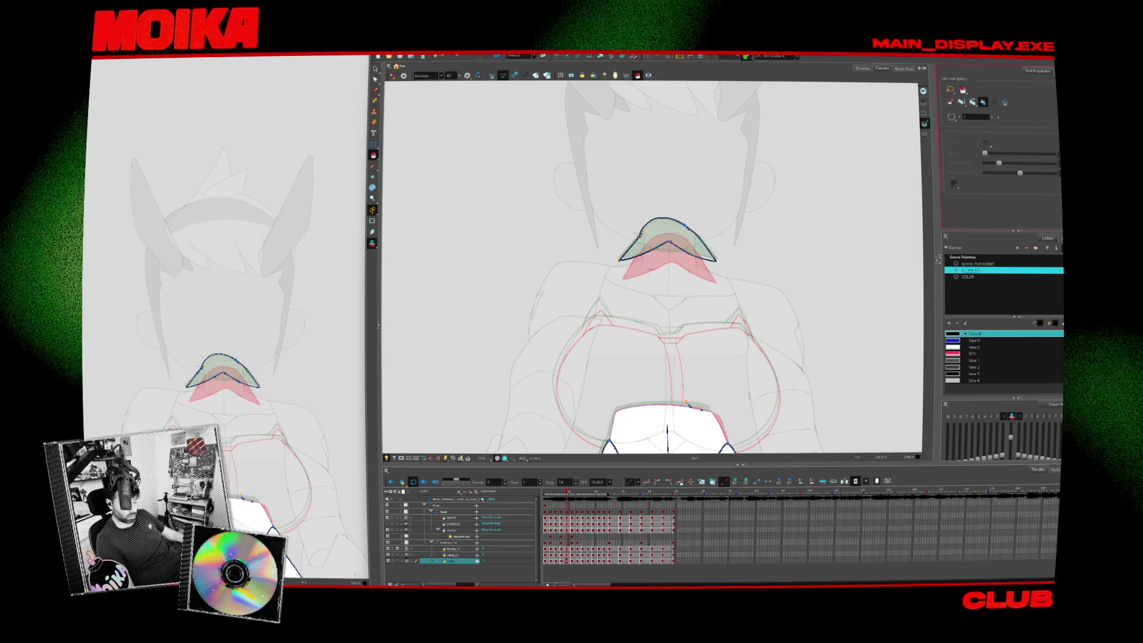
{"action": "scroll", "coordinate": [686, 237], "scroll_direction": "up", "scroll_amount": 5}
{"action": "left_click_drag", "start_coordinate": [629, 235], "coordinate": [724, 234]}
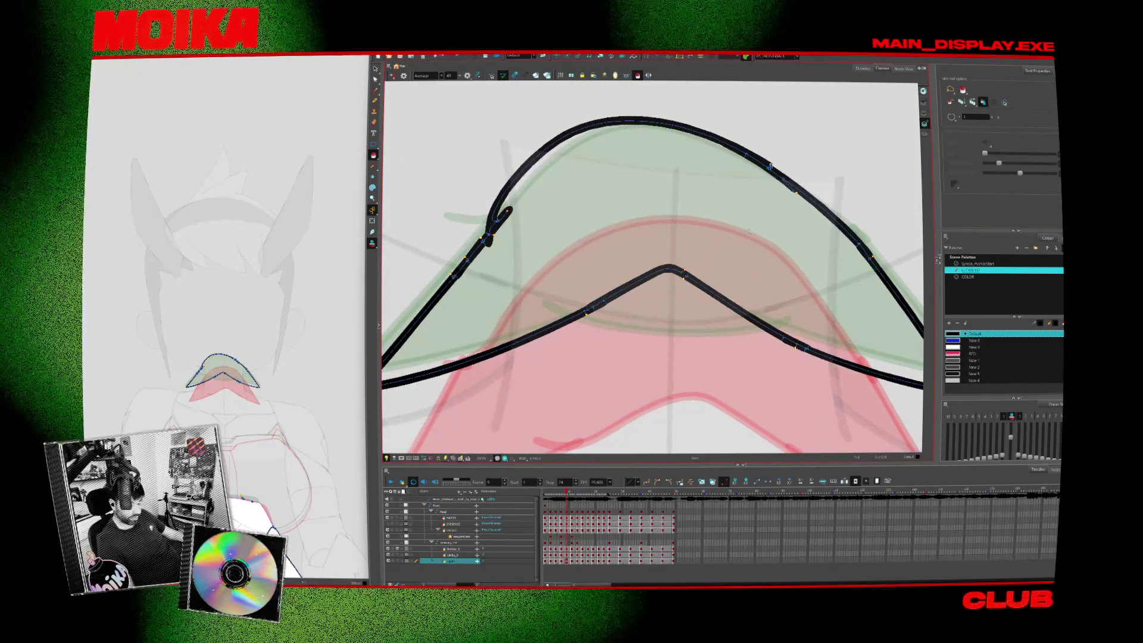
Switch to the Paint tool, compare neighbouring mouth drawings, and zoom out to the whole coloured figure
{"action": "key", "text": "alt+b"}
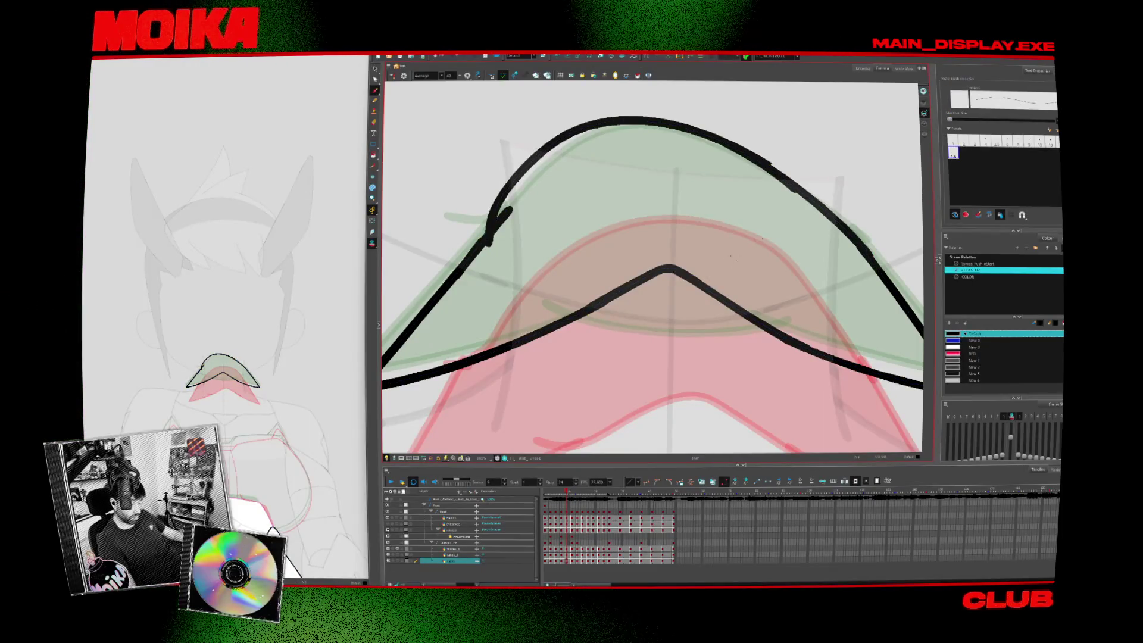
{"action": "left_click", "coordinate": [637, 76]}
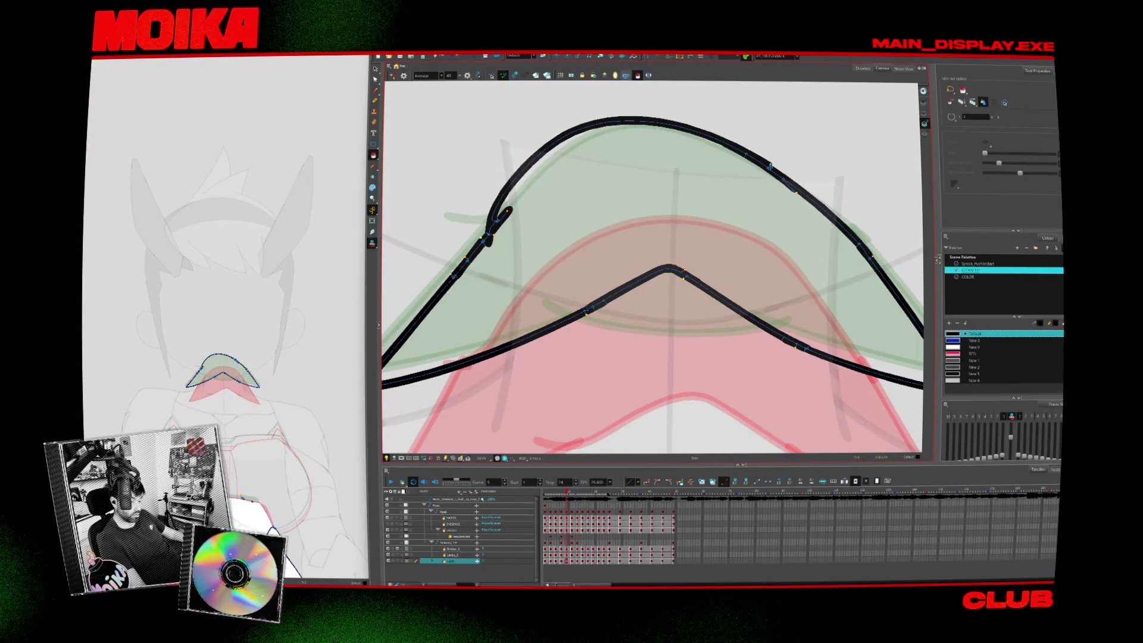
{"action": "key", "text": "comma"}
{"action": "key", "text": "period"}
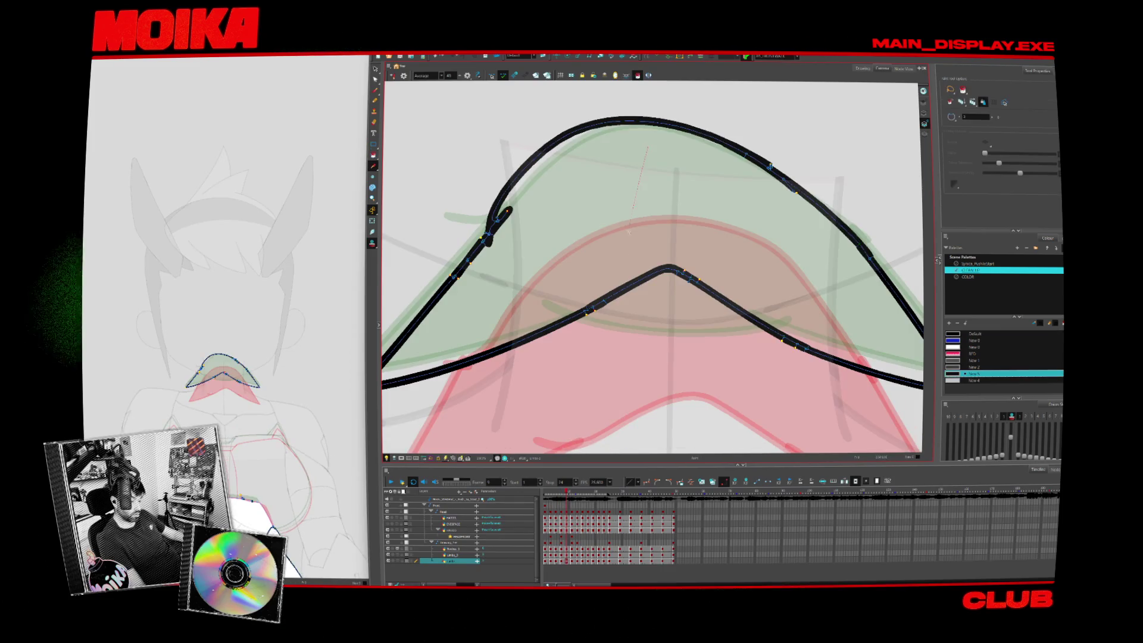
{"action": "key", "text": "comma"}
{"action": "key", "text": "alt+z"}
{"action": "key", "text": "shift+m"}
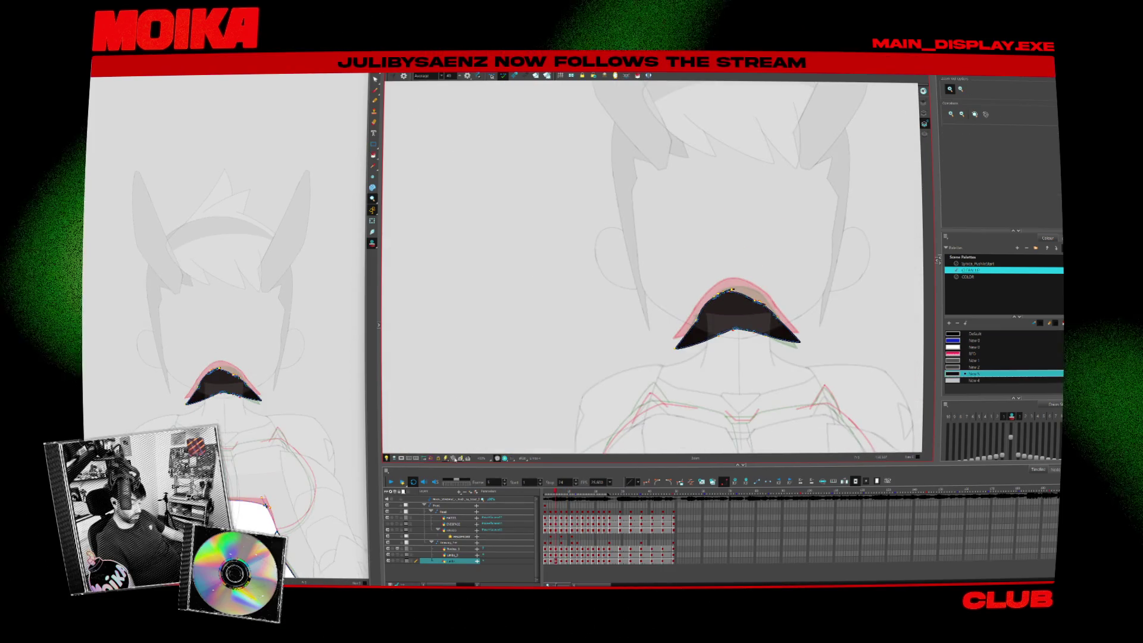
{"action": "key", "text": "shift+l"}
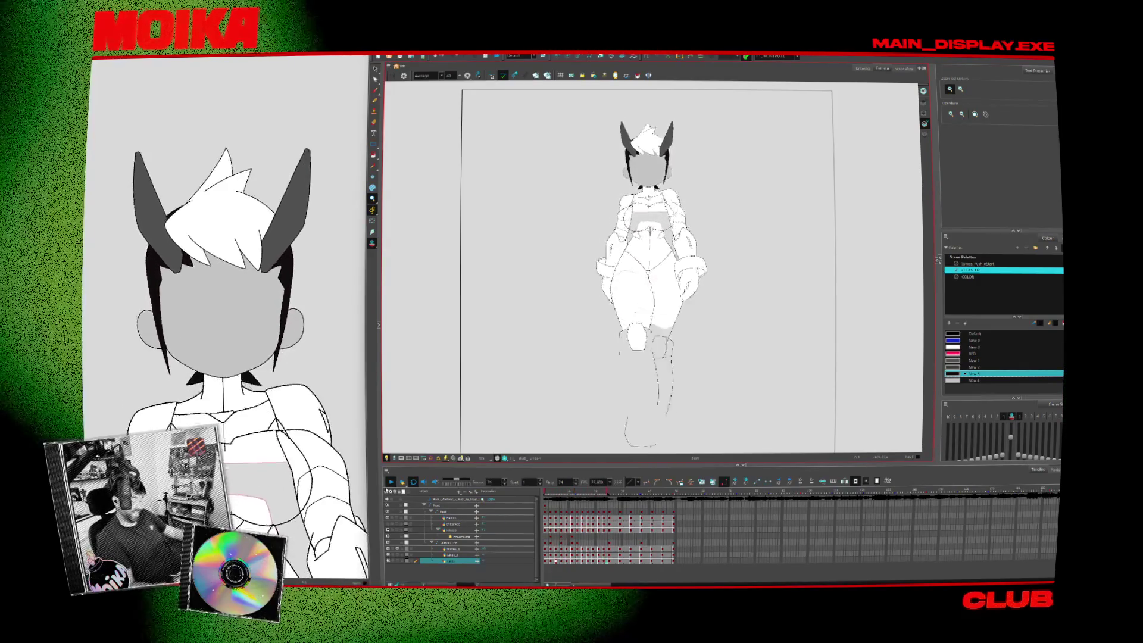
Stop playback, visit Node View and return to Camera view, then select the EYESPACE layer
{"action": "key", "text": "Return"}
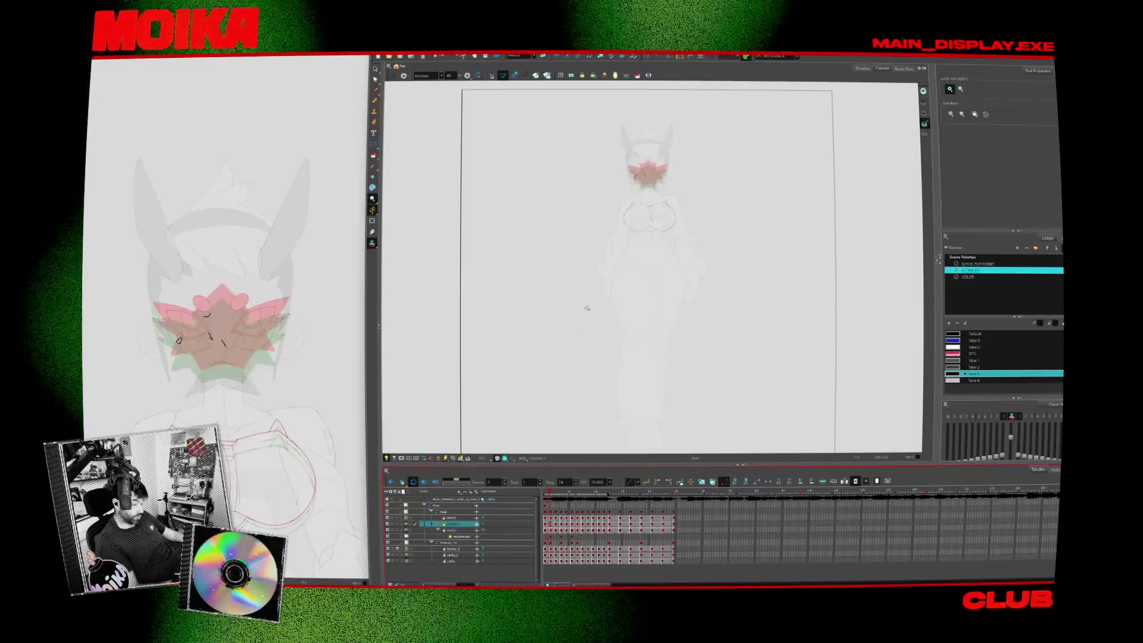
{"action": "left_click", "coordinate": [904, 69]}
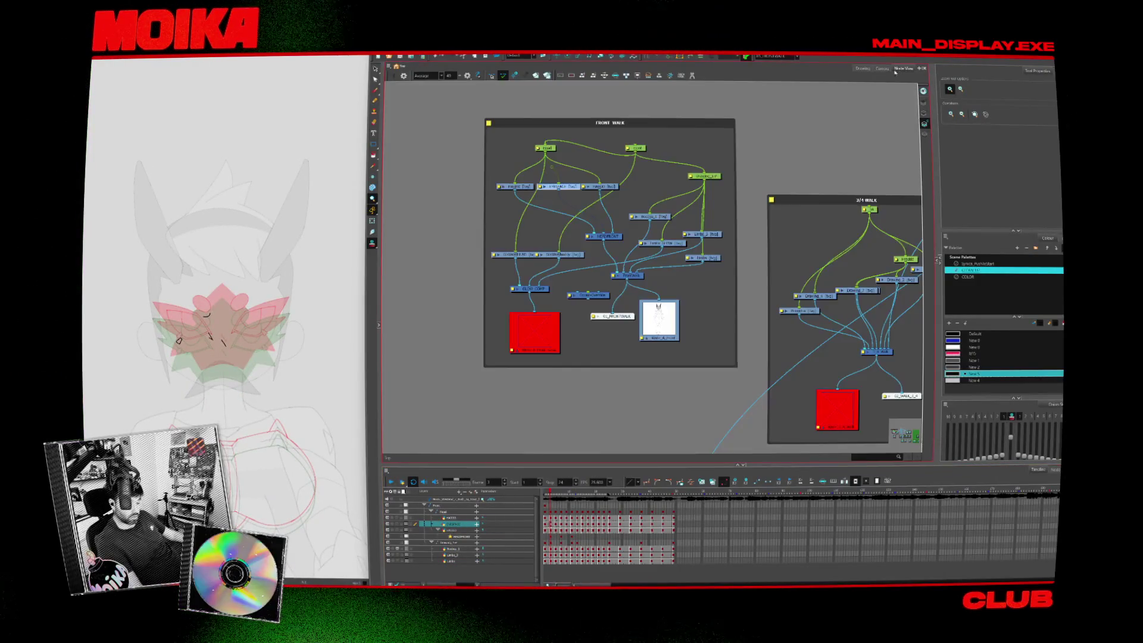
{"action": "left_click", "coordinate": [576, 333]}
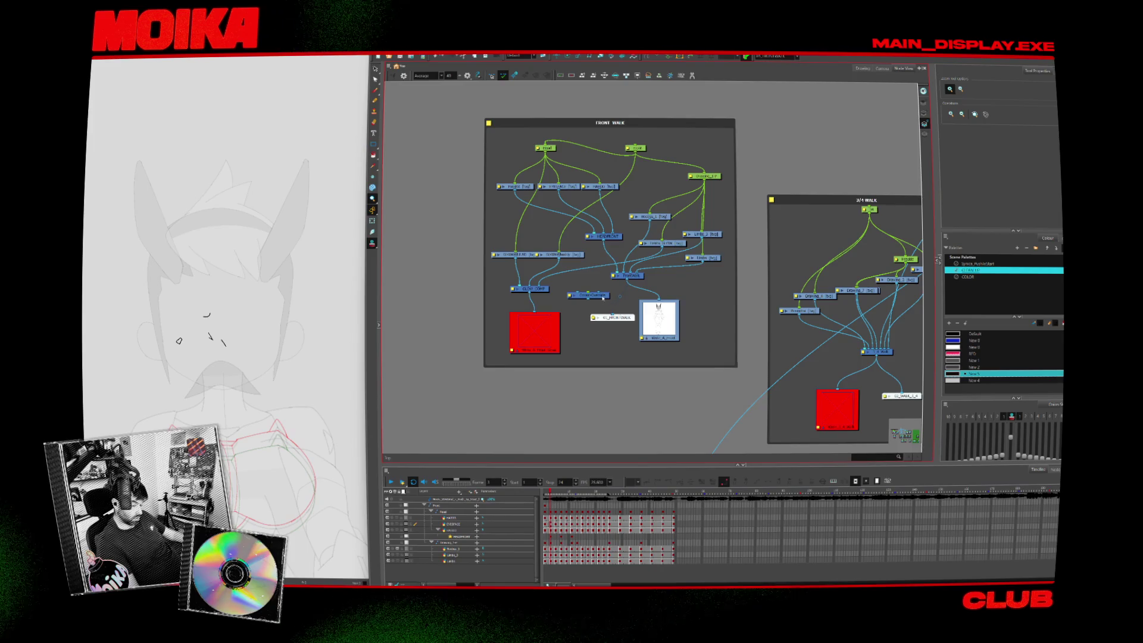
{"action": "left_click", "coordinate": [883, 69]}
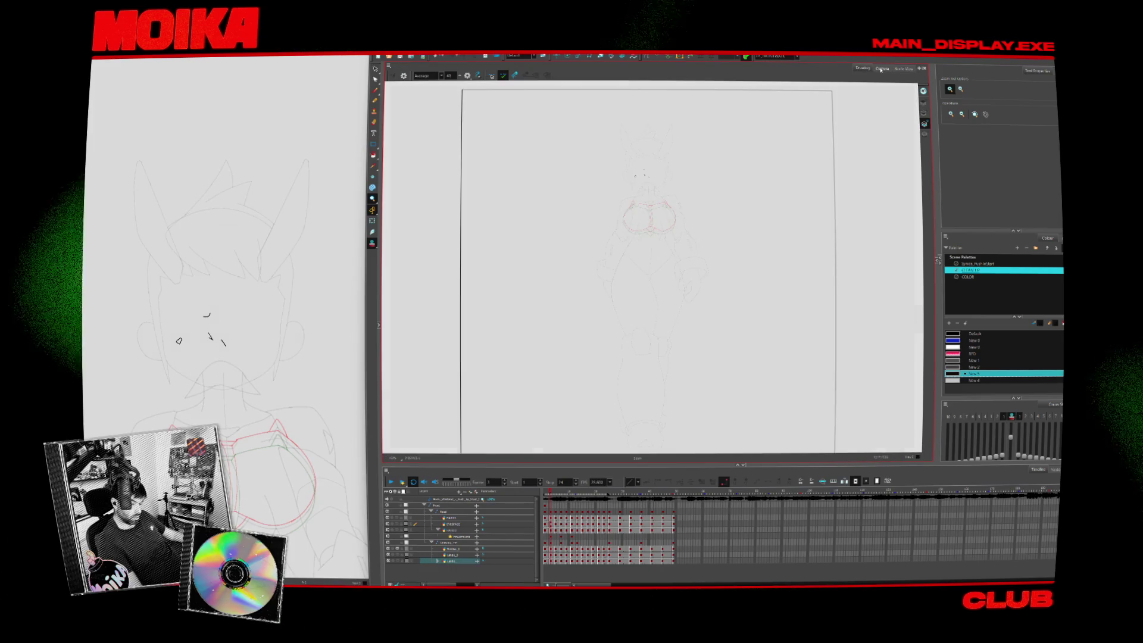
{"action": "left_click", "coordinate": [647, 193]}
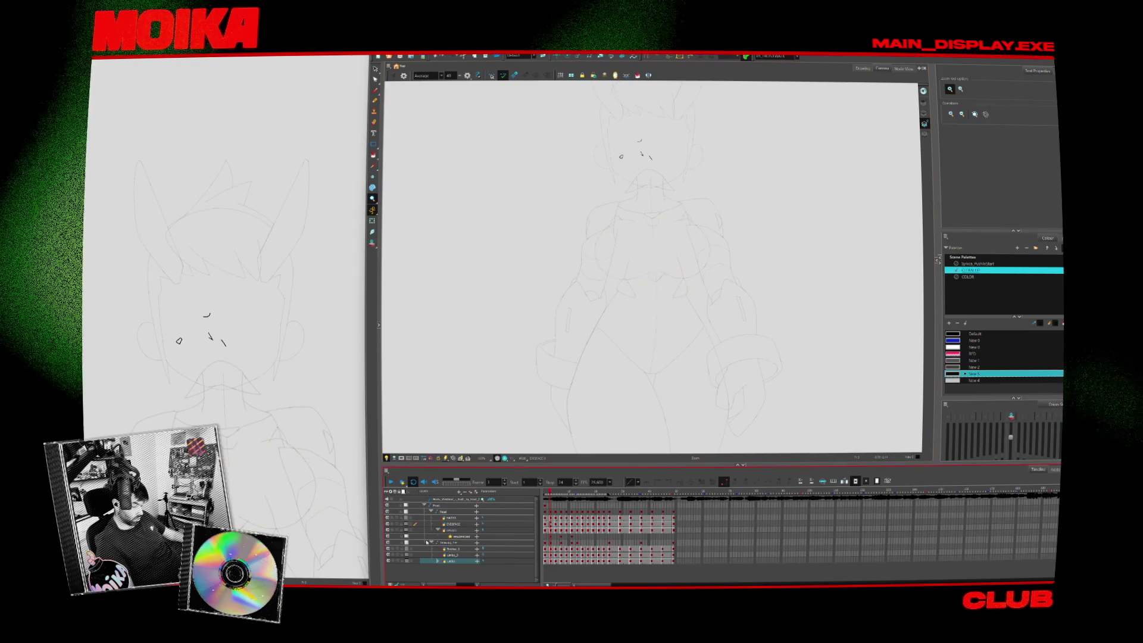
{"action": "left_click", "coordinate": [451, 524]}
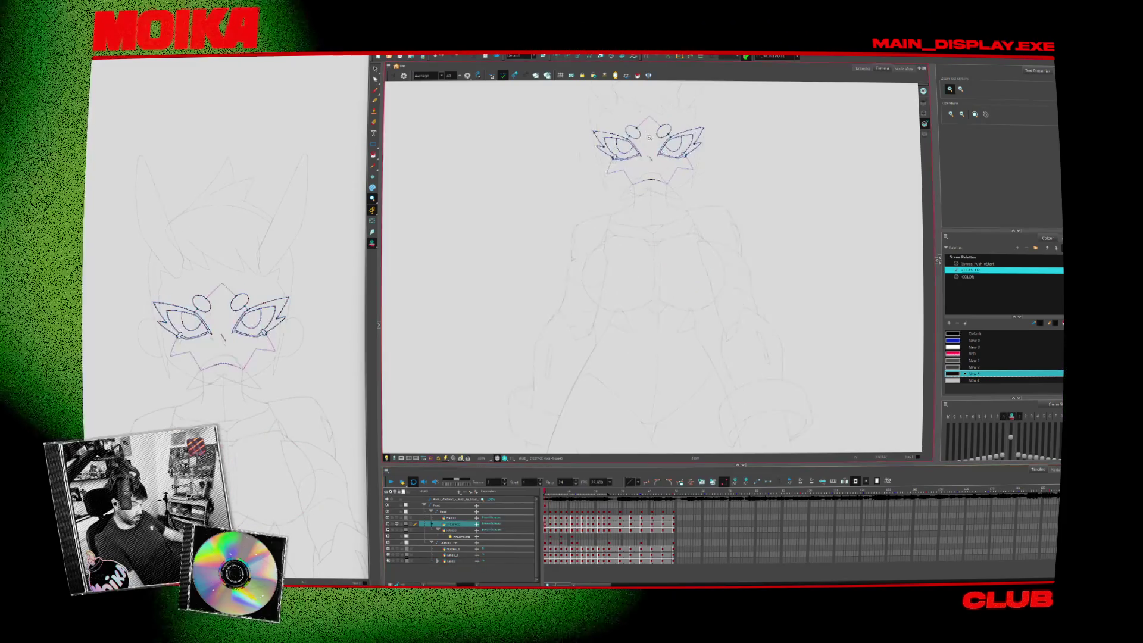
With the Brush active, flip between the clean and rough frames to find the drawing to ink
{"action": "scroll", "coordinate": [634, 250], "scroll_direction": "up", "scroll_amount": 3}
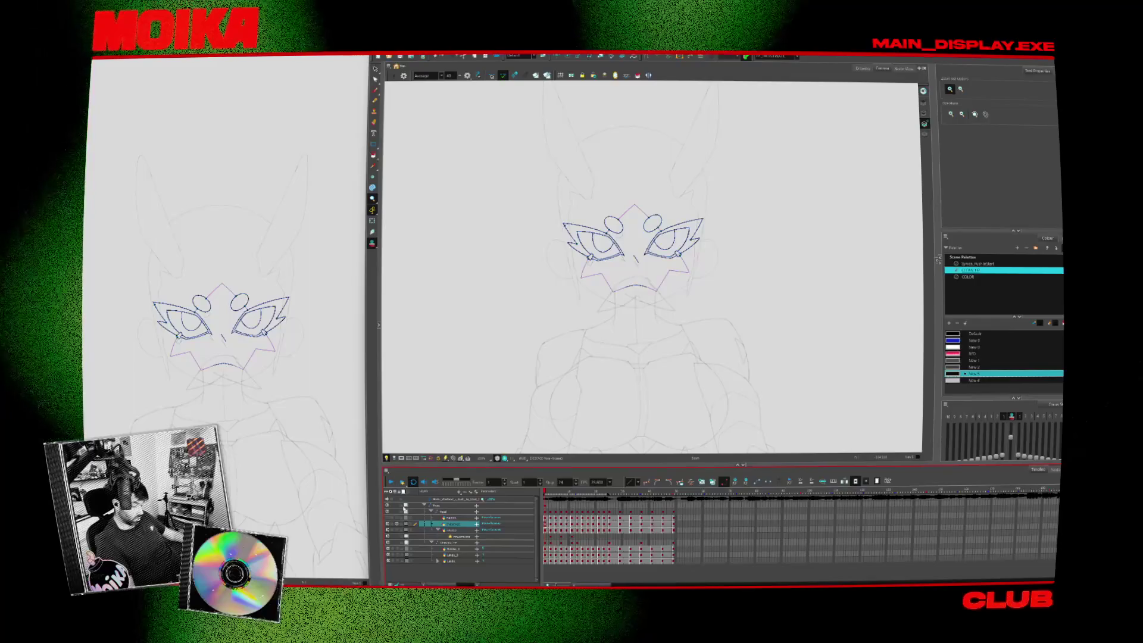
{"action": "scroll", "coordinate": [601, 271], "scroll_direction": "up", "scroll_amount": 2}
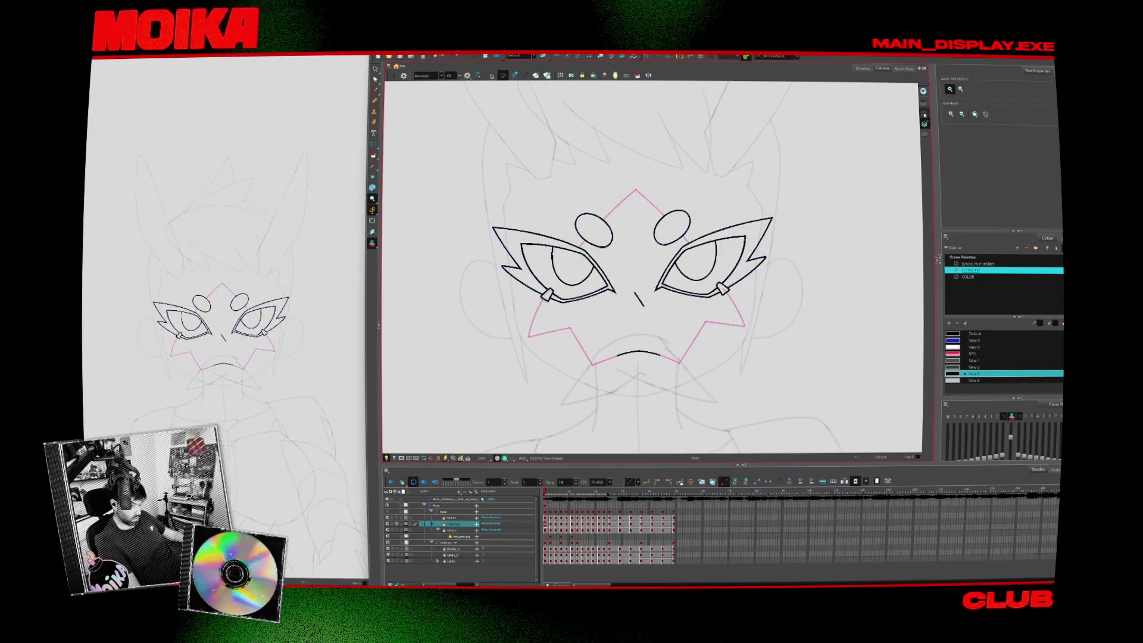
{"action": "scroll", "coordinate": [686, 250], "scroll_direction": "up", "scroll_amount": 2}
{"action": "key", "text": "alt+b"}
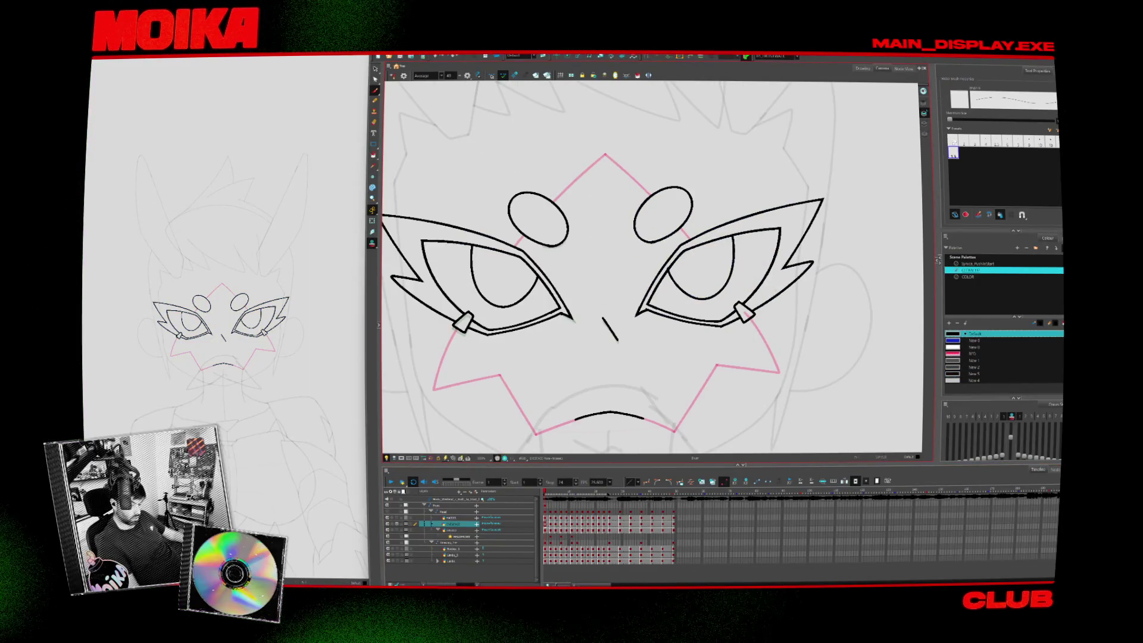
{"action": "key", "text": "period"}
{"action": "key", "text": "4"}
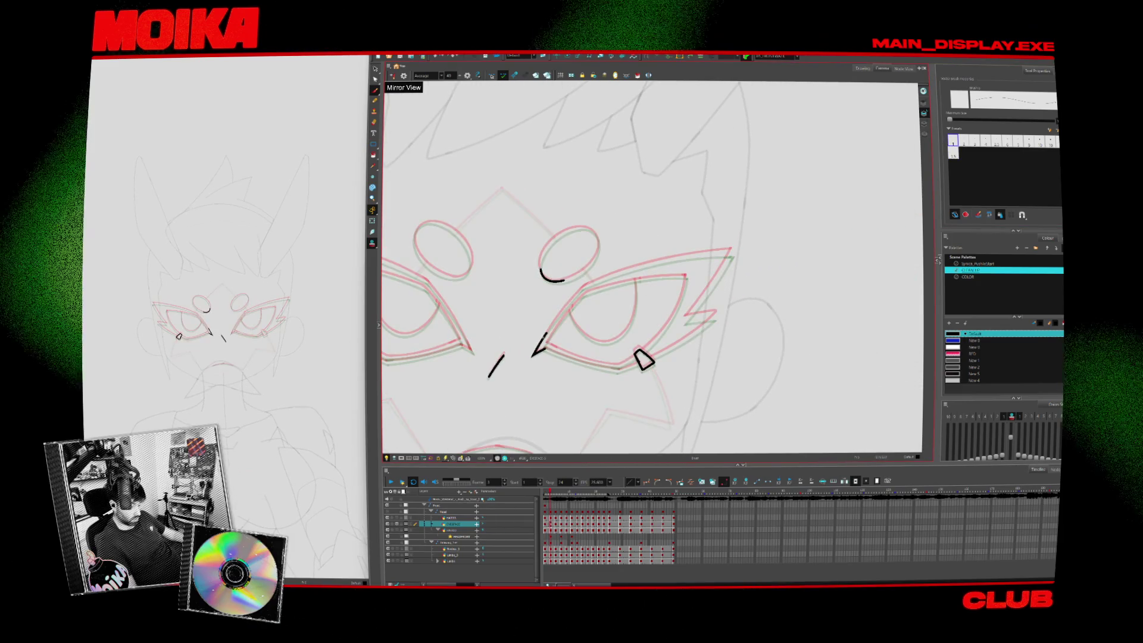
{"action": "scroll", "coordinate": [587, 218], "scroll_direction": "up", "scroll_amount": 1}
{"action": "key", "text": "comma"}
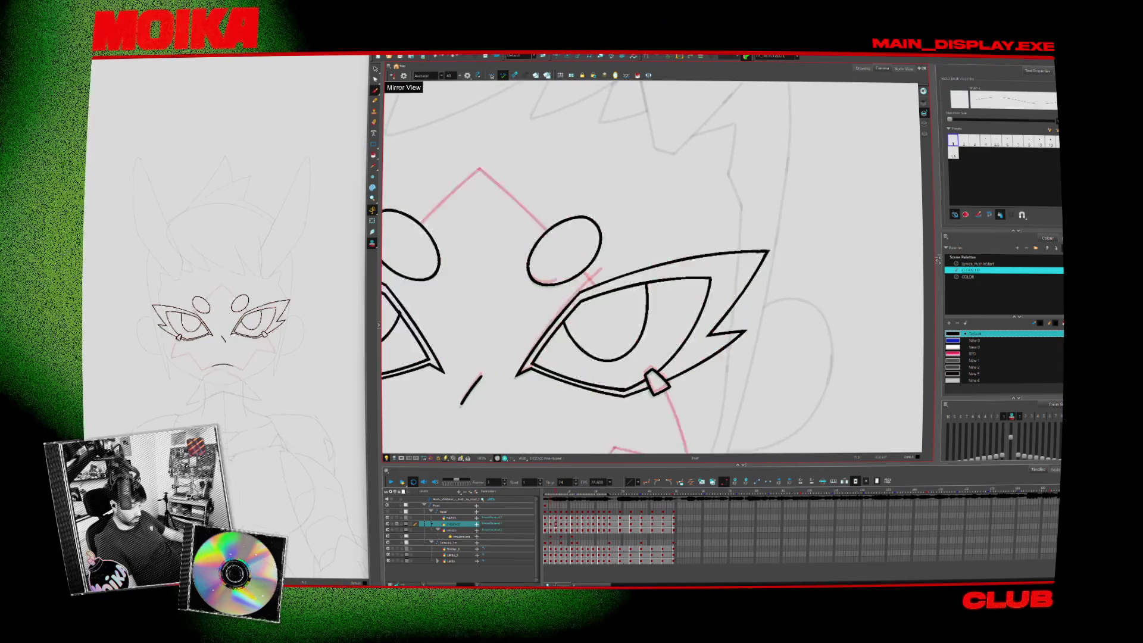
{"action": "key", "text": "period"}
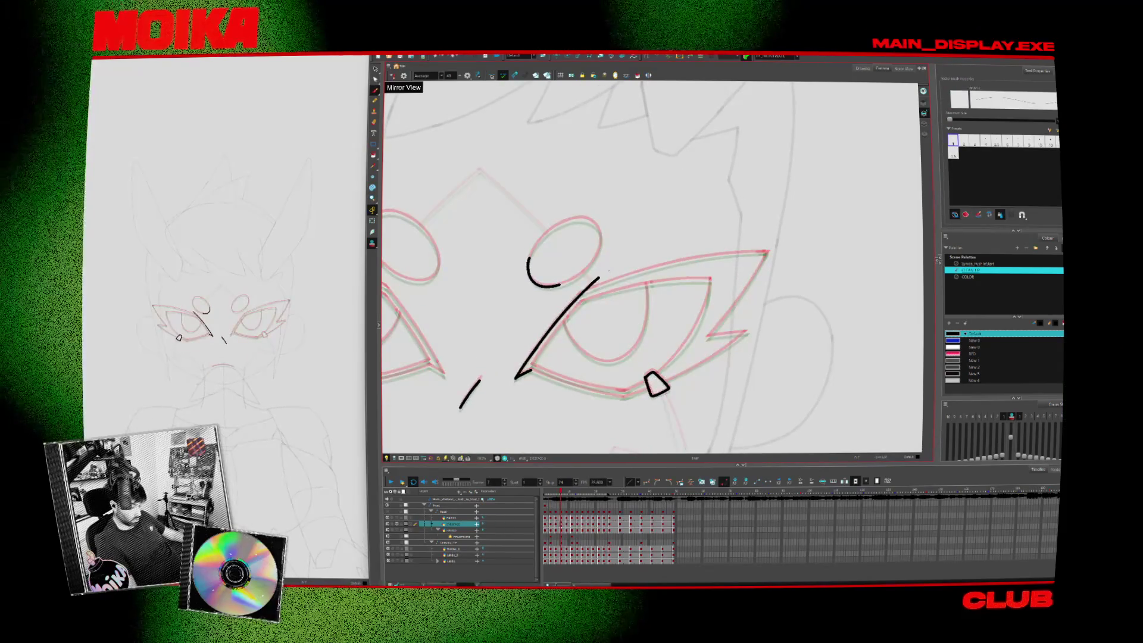
{"action": "key", "text": "period"}
{"action": "key", "text": "period"}
{"action": "key", "text": "period"}
{"action": "key", "text": "comma"}
{"action": "key", "text": "comma"}
{"action": "key", "text": "comma"}
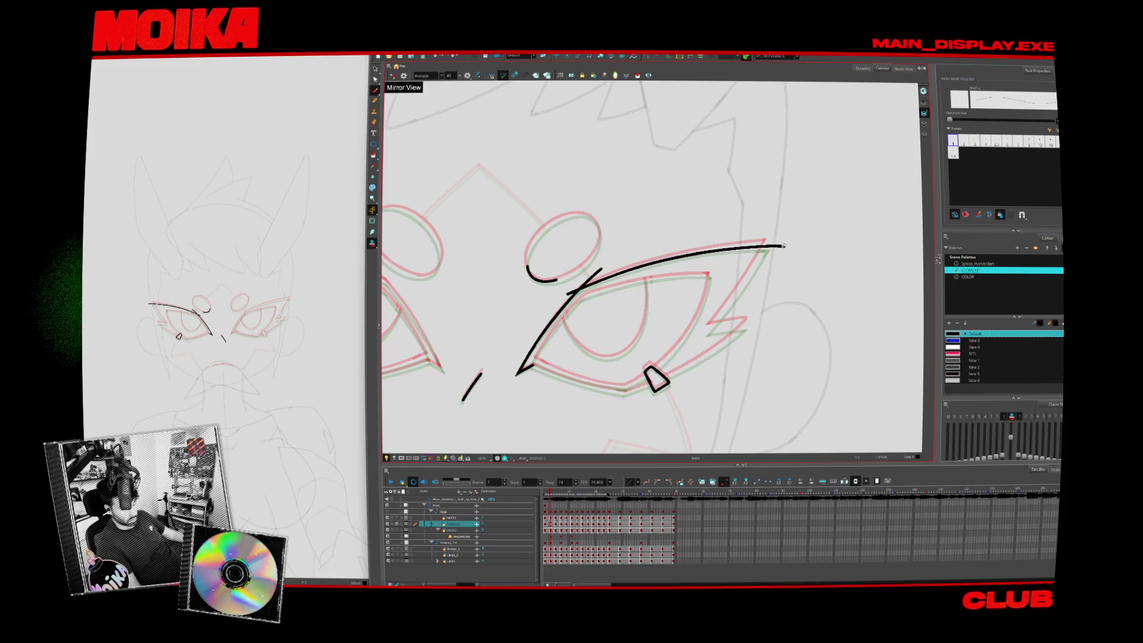
{"action": "key", "text": "period"}
{"action": "key", "text": "period"}
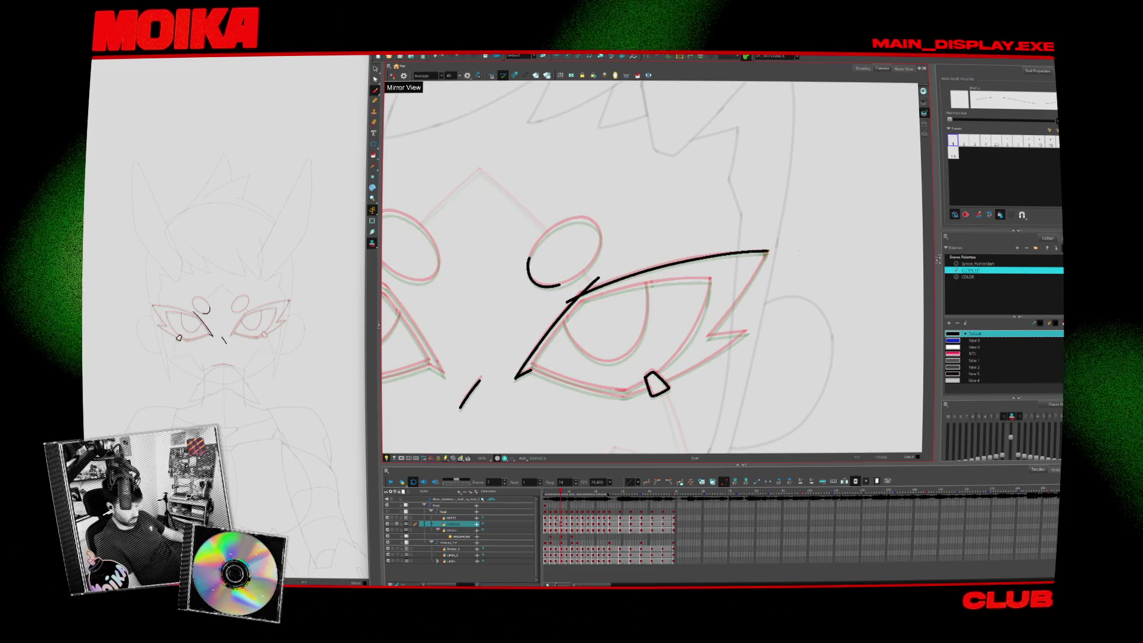
Draw the long upper-eyelid arc over the right eye and adjust the view rotation
{"action": "left_click", "coordinate": [582, 298]}
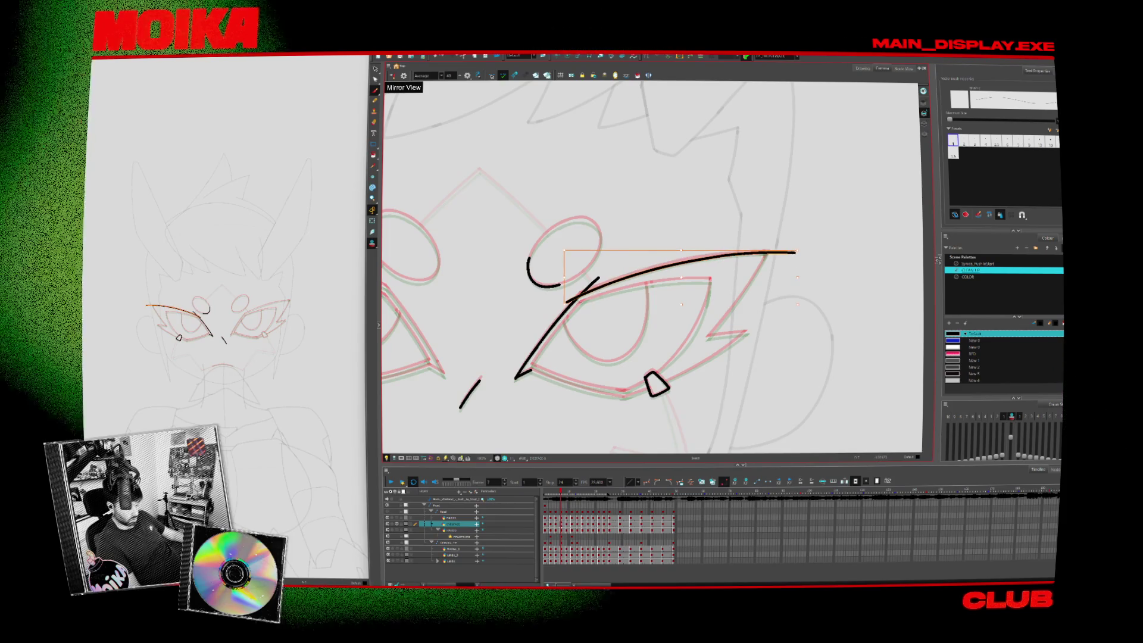
{"action": "key", "text": "period"}
{"action": "key", "text": "period"}
{"action": "key", "text": "period"}
{"action": "left_click_drag", "start_coordinate": [569, 293], "coordinate": [785, 243]}
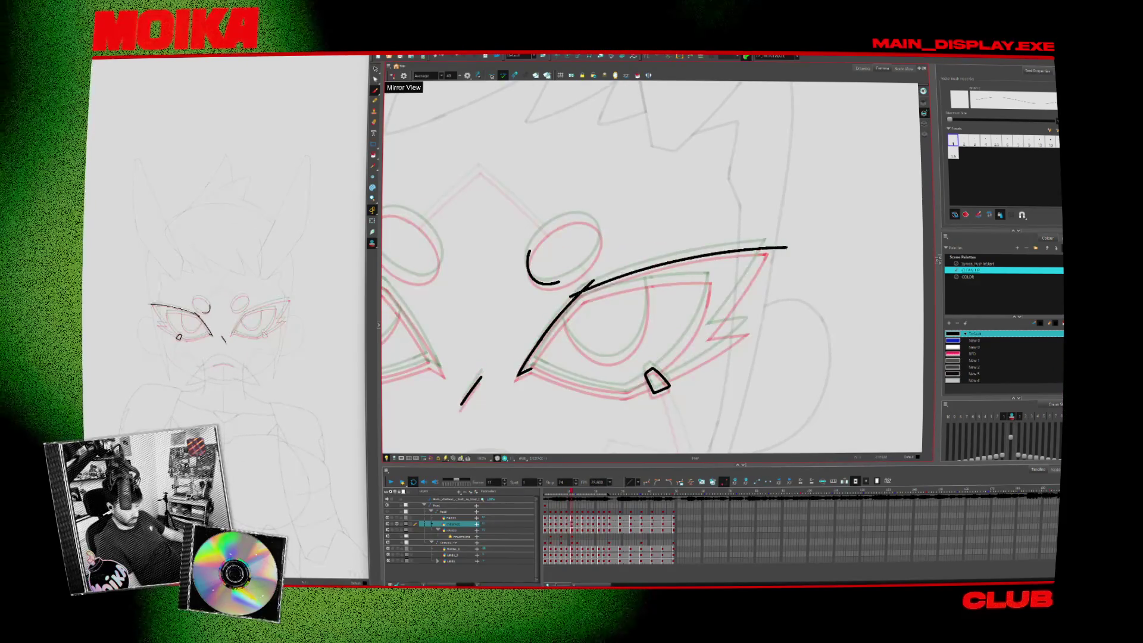
{"action": "key", "text": "period"}
{"action": "key", "text": "period"}
{"action": "key", "text": "period"}
{"action": "left_click", "coordinate": [392, 77]}
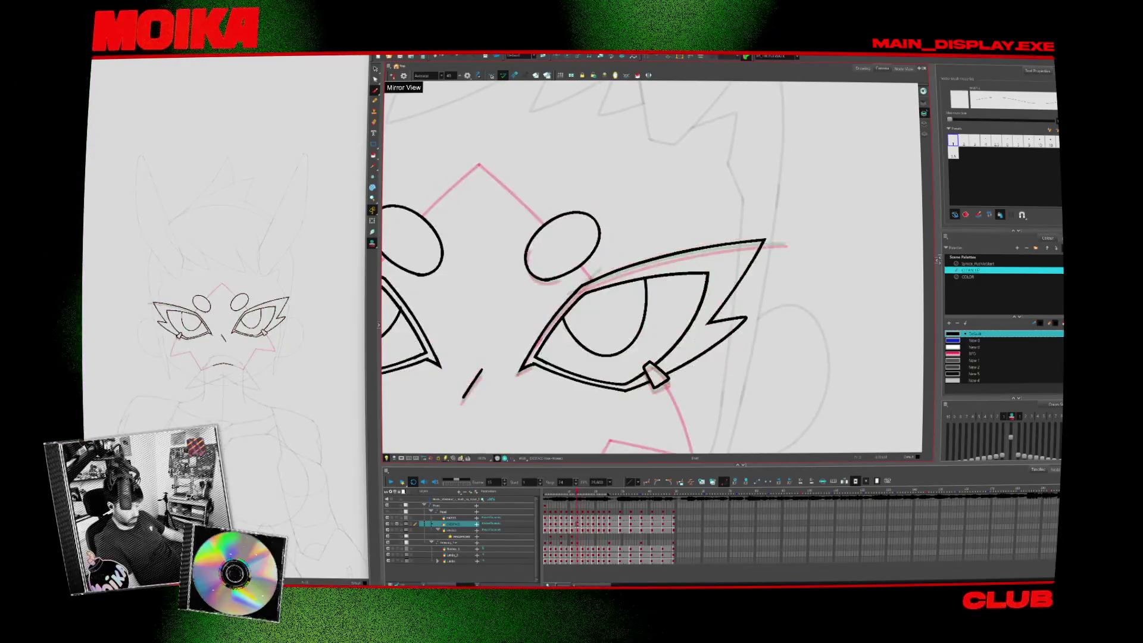
{"action": "key", "text": "shift+x"}
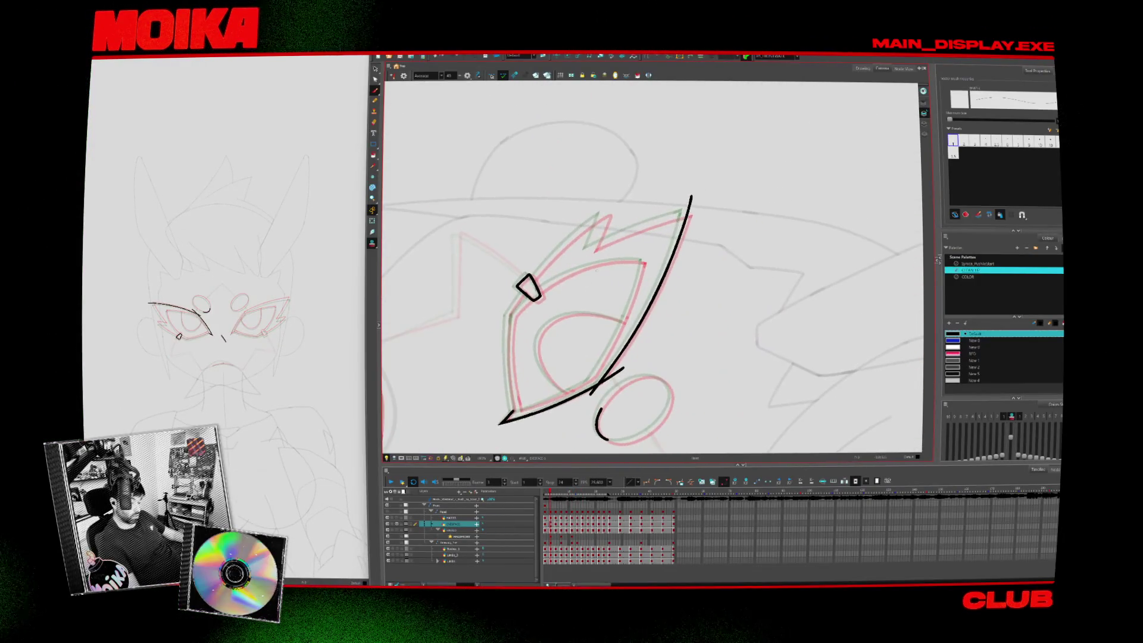
Flip between the neighbouring drawings to compare the upper eyelid stroke
{"action": "key", "text": "period"}
{"action": "key", "text": "period"}
{"action": "key", "text": "period"}
{"action": "key", "text": "ctrl+z"}
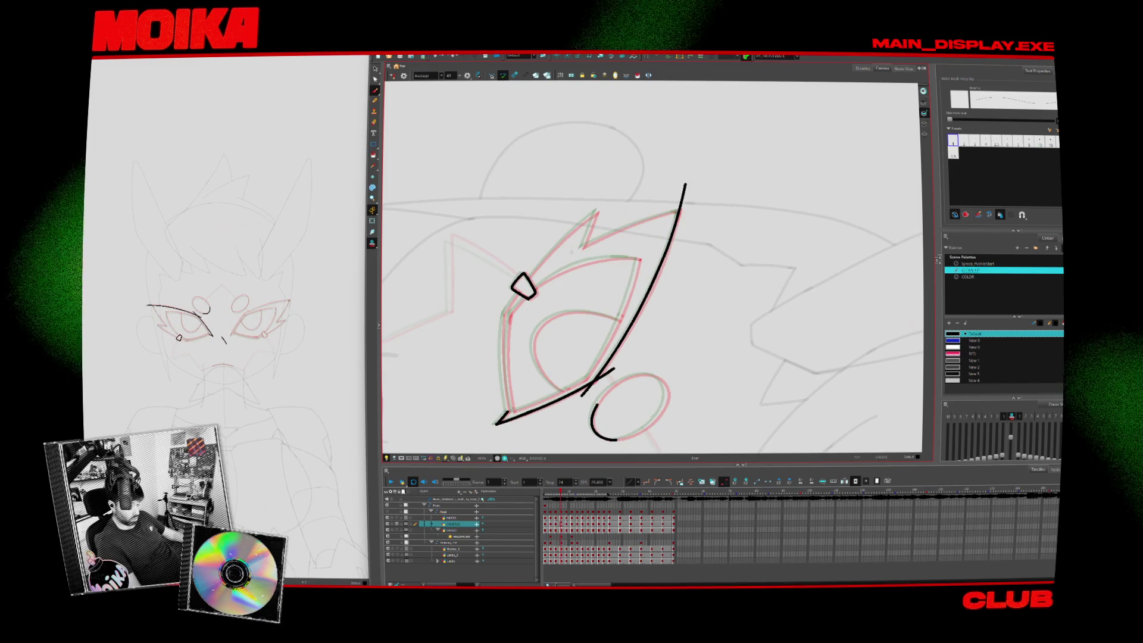
{"action": "key", "text": "ctrl+shift+z"}
{"action": "key", "text": "period"}
{"action": "key", "text": "period"}
{"action": "key", "text": "period"}
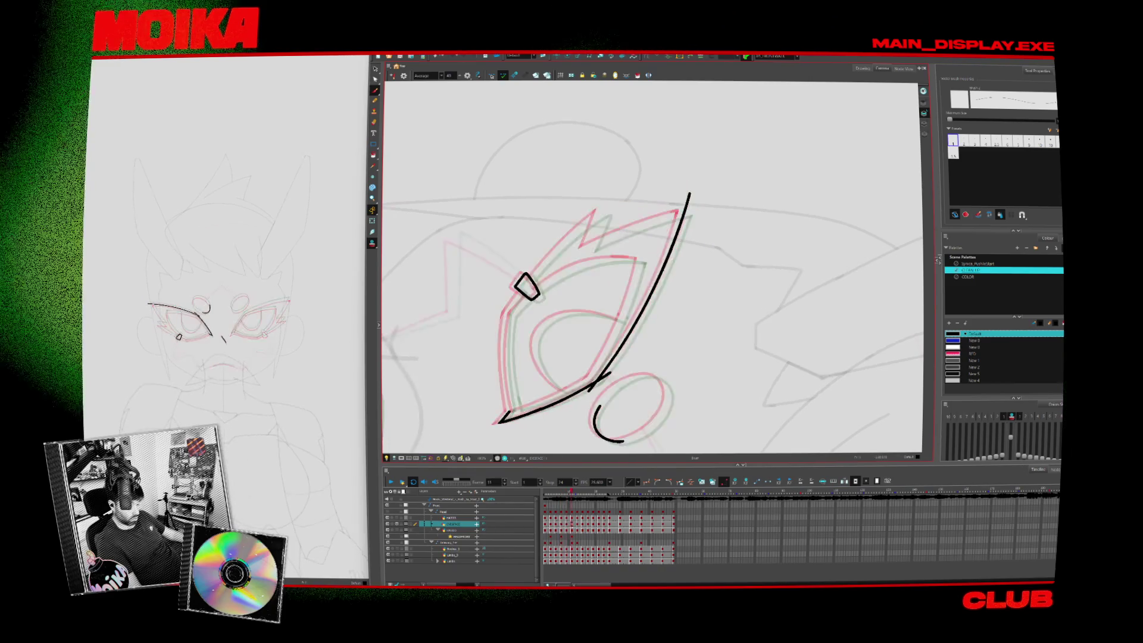
{"action": "key", "text": "ctrl+v"}
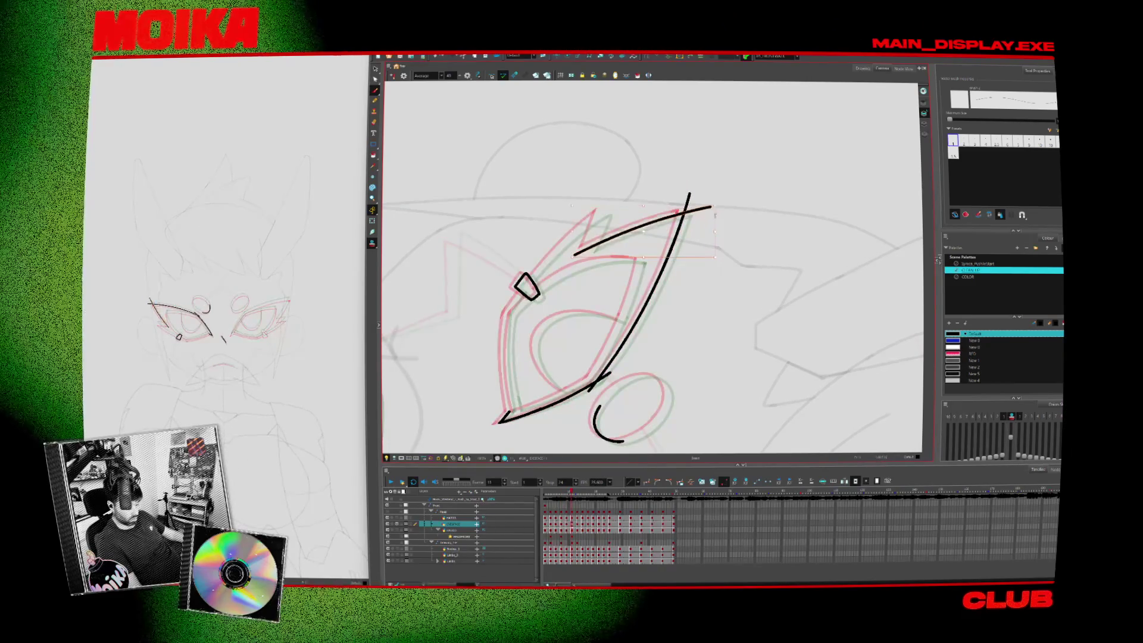
{"action": "key", "text": "period"}
{"action": "key", "text": "comma"}
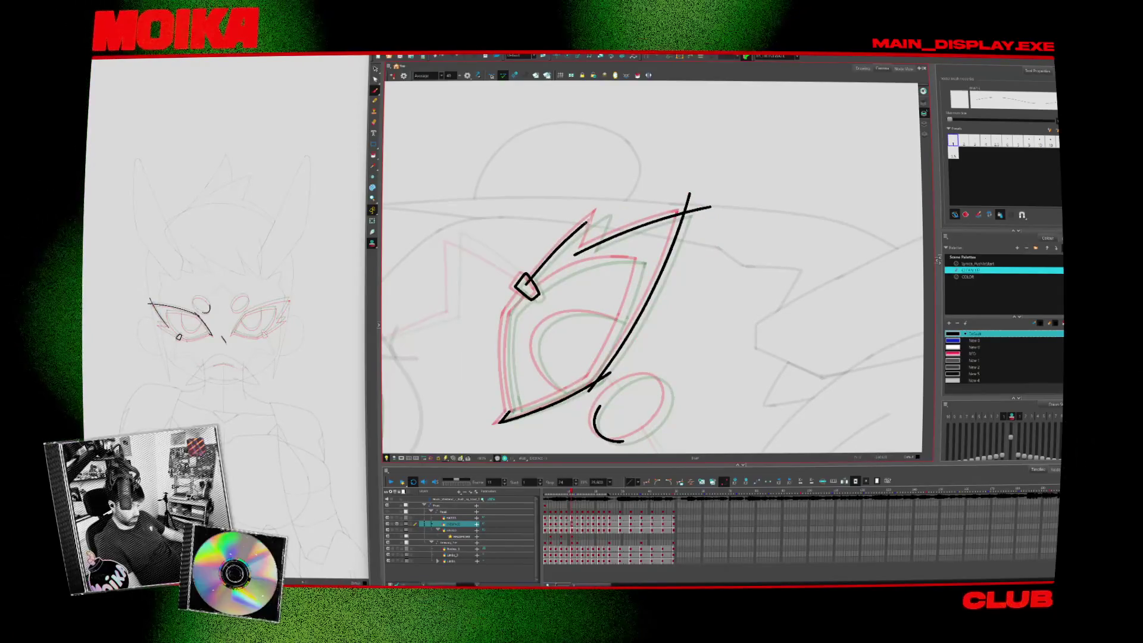
Redraw the upper eyelid stroke longer, up and right past the eye's outer corner
{"action": "left_click_drag", "start_coordinate": [596, 215], "coordinate": [611, 206]}
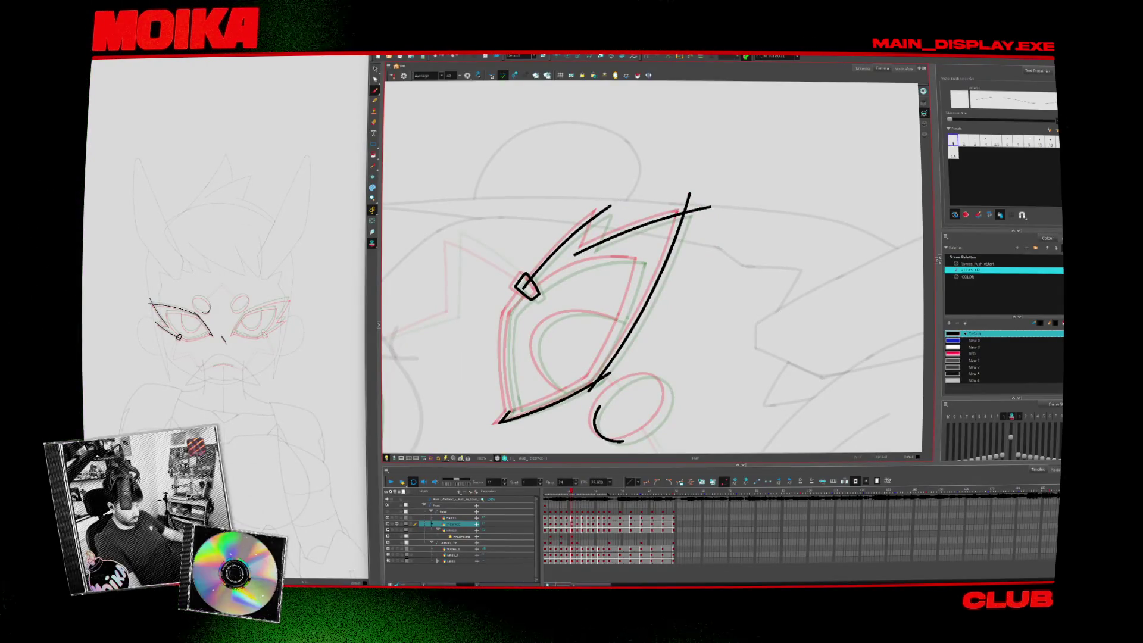
{"action": "key", "text": "comma"}
{"action": "key", "text": "comma"}
{"action": "key", "text": "comma"}
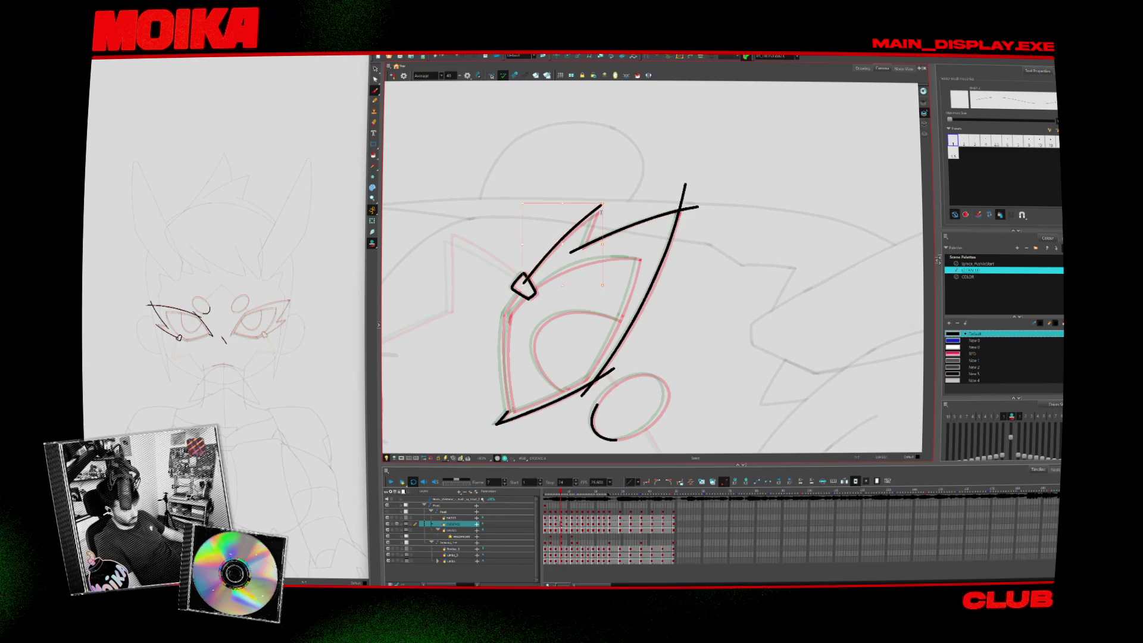
{"action": "key", "text": "comma"}
{"action": "key", "text": "comma"}
{"action": "key", "text": "comma"}
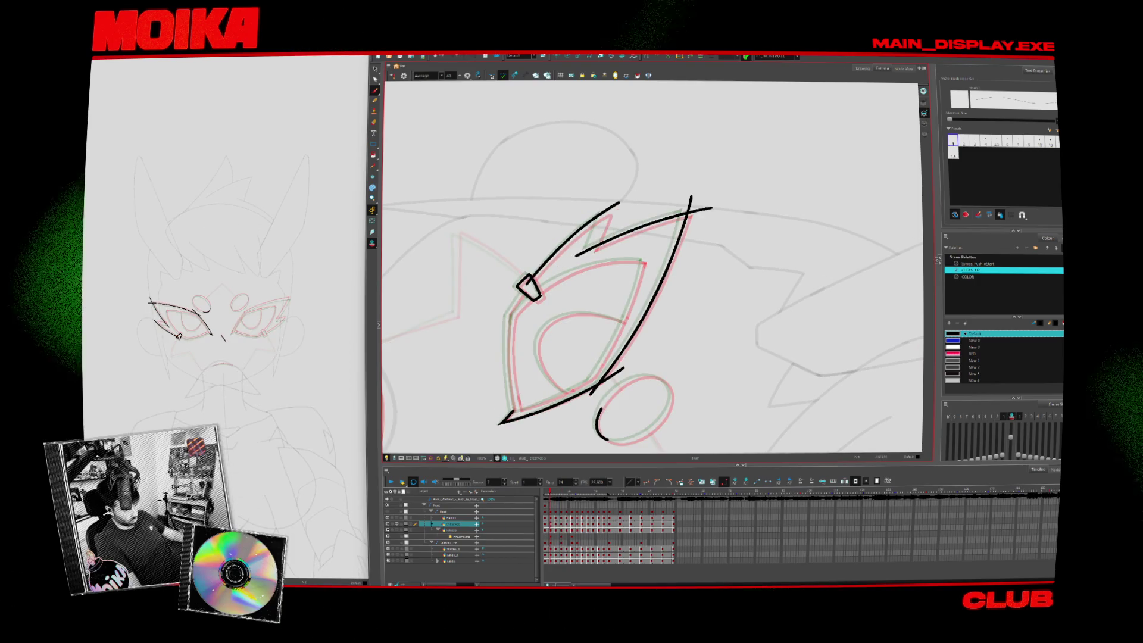
{"action": "left_click_drag", "start_coordinate": [614, 206], "coordinate": [588, 258]}
{"action": "key", "text": "period"}
{"action": "key", "text": "comma"}
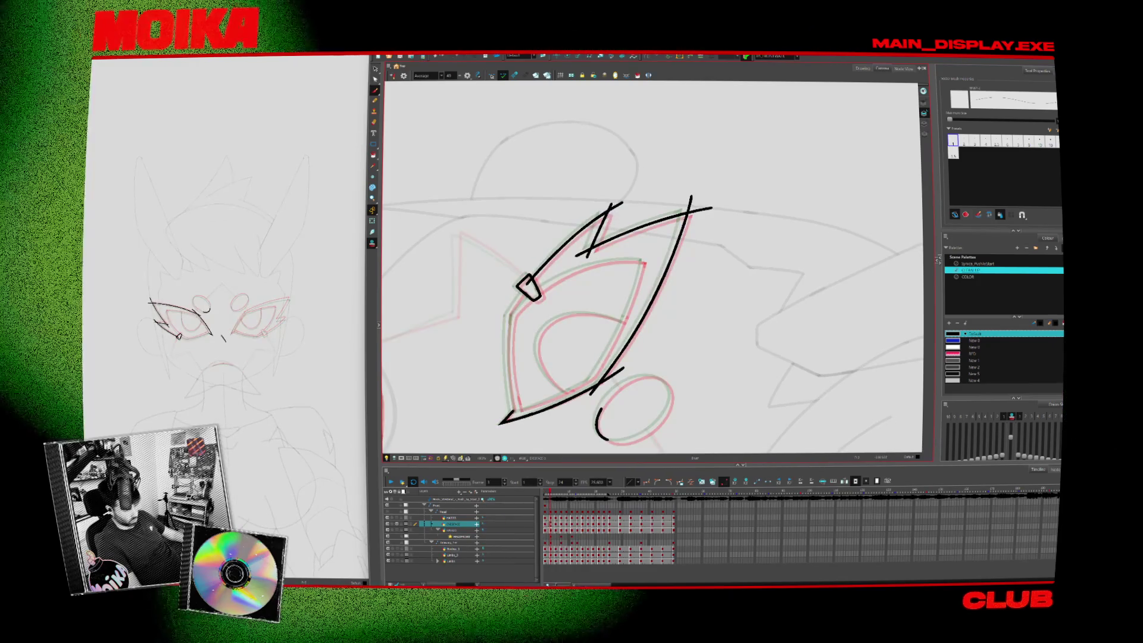
Flip back and forth through the later drawings to check the lengthened stroke
{"action": "key", "text": "period"}
{"action": "key", "text": "period"}
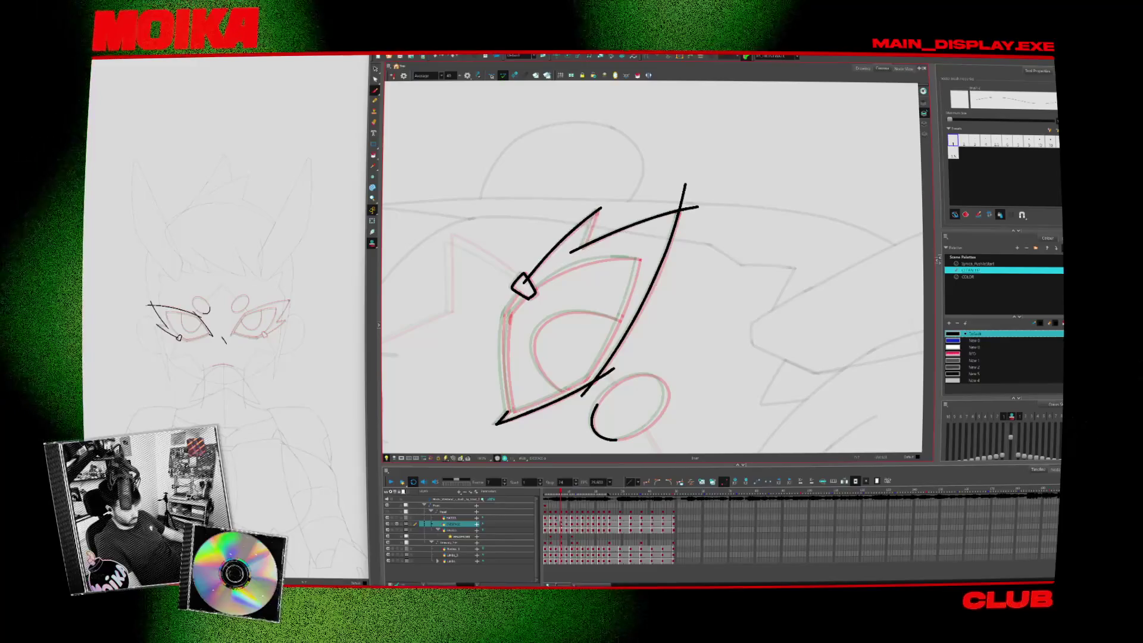
{"action": "key", "text": "period"}
{"action": "key", "text": "period"}
{"action": "key", "text": "period"}
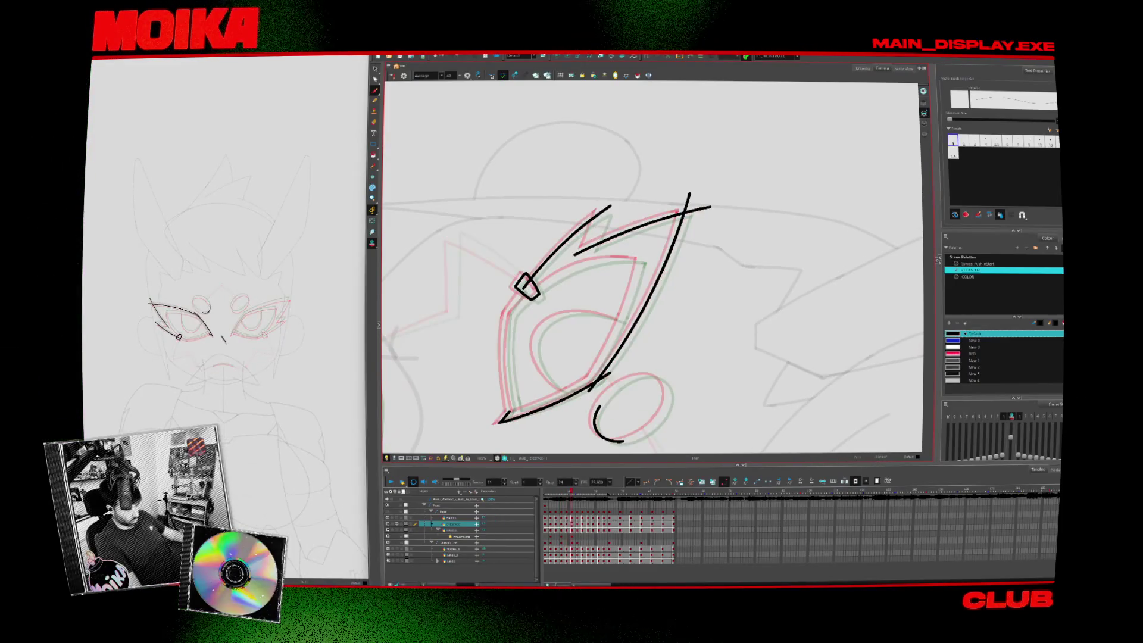
{"action": "key", "text": "period"}
{"action": "key", "text": "comma"}
{"action": "key", "text": "period"}
{"action": "key", "text": "period"}
{"action": "key", "text": "period"}
{"action": "key", "text": "period"}
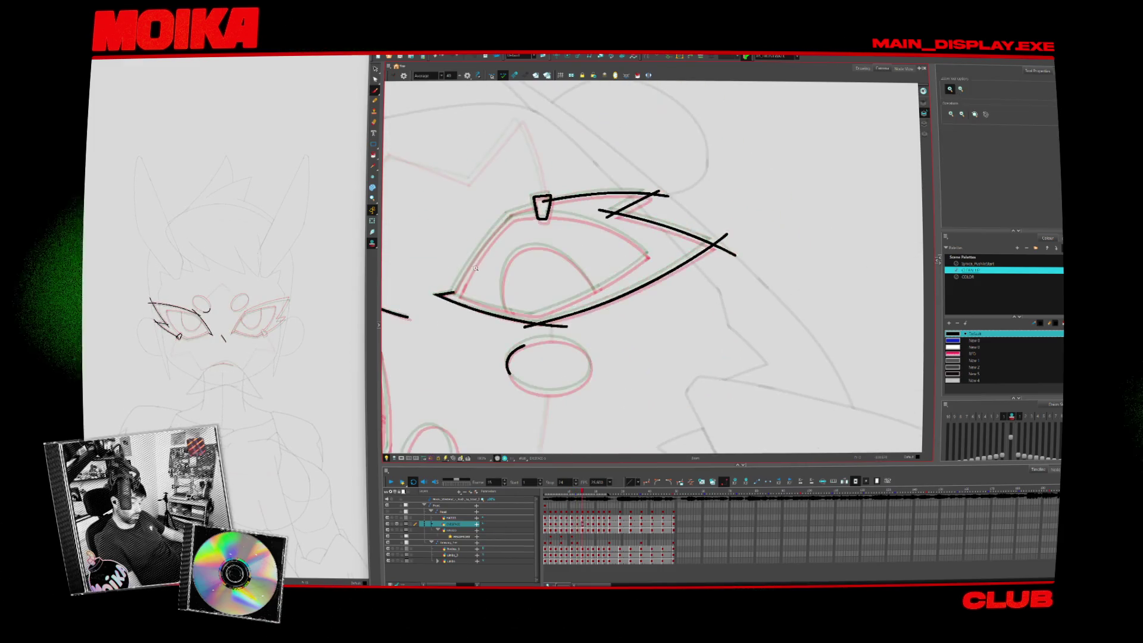
Draw the long eyelid line along the eye's other side, past the small diamond
{"action": "key", "text": "comma"}
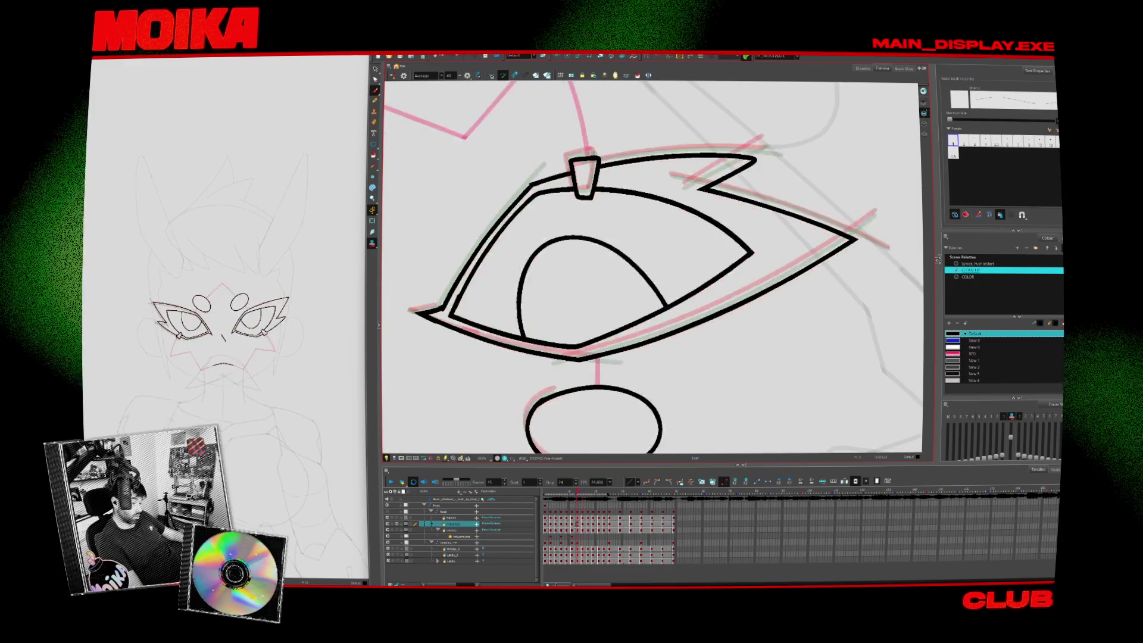
{"action": "key", "text": "comma"}
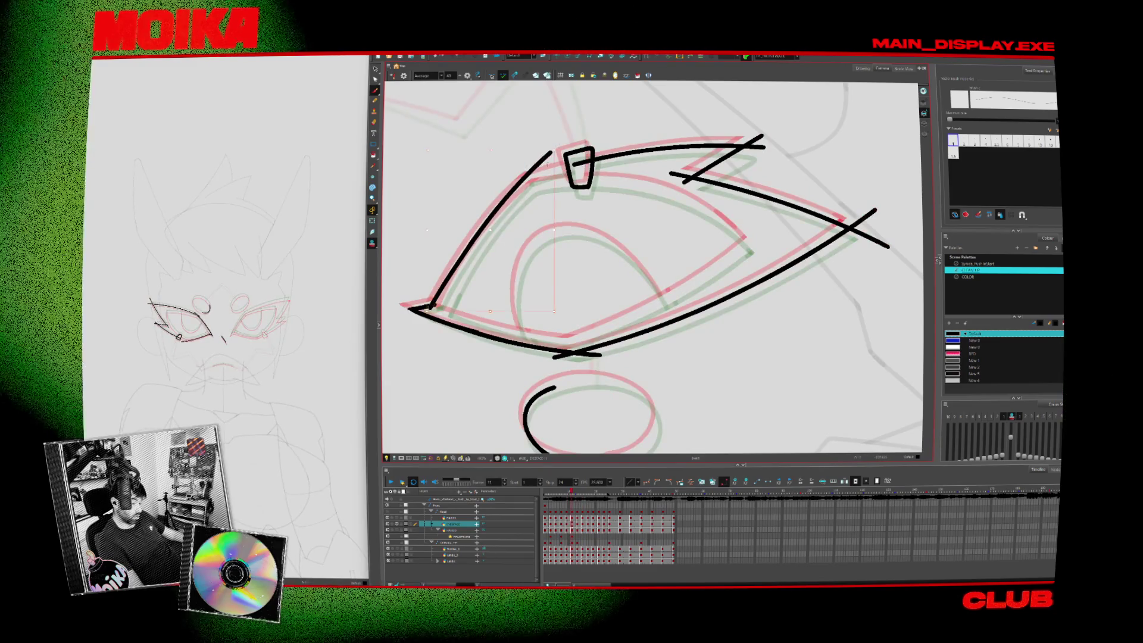
{"action": "key", "text": "comma"}
{"action": "key", "text": "comma"}
{"action": "left_click_drag", "start_coordinate": [430, 305], "coordinate": [527, 180]}
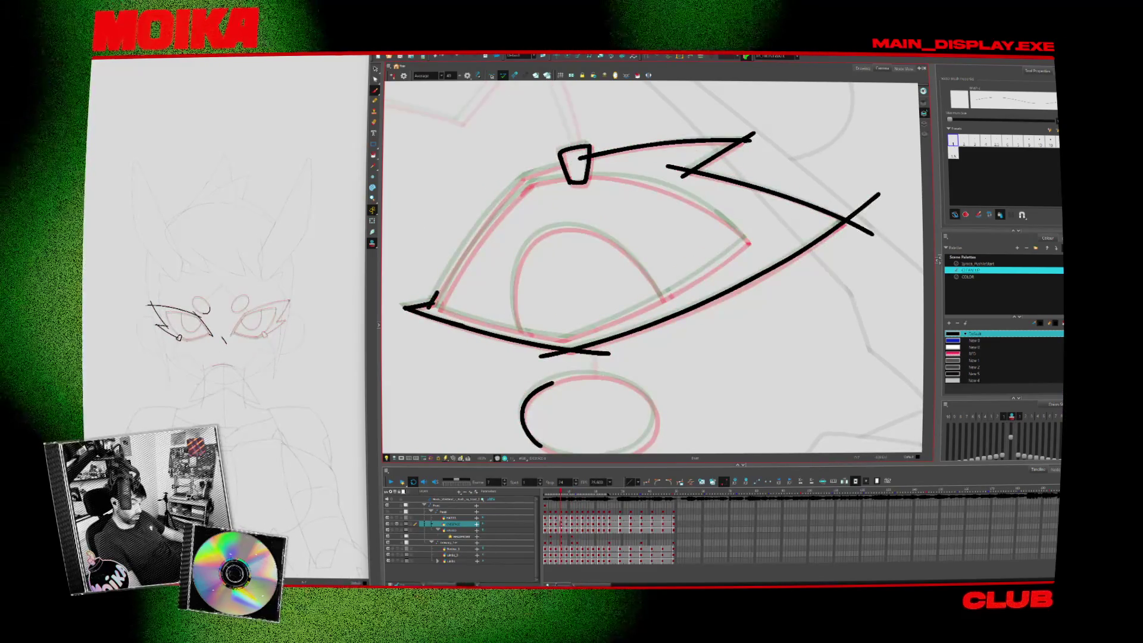
{"action": "key", "text": "comma"}
{"action": "key", "text": "period"}
Step through the sketch frames to compare the extended side stroke against the onion skin
{"action": "key", "text": "comma"}
{"action": "key", "text": "period"}
{"action": "key", "text": "comma"}
{"action": "key", "text": "period"}
{"action": "key", "text": "comma"}
{"action": "key", "text": "comma"}
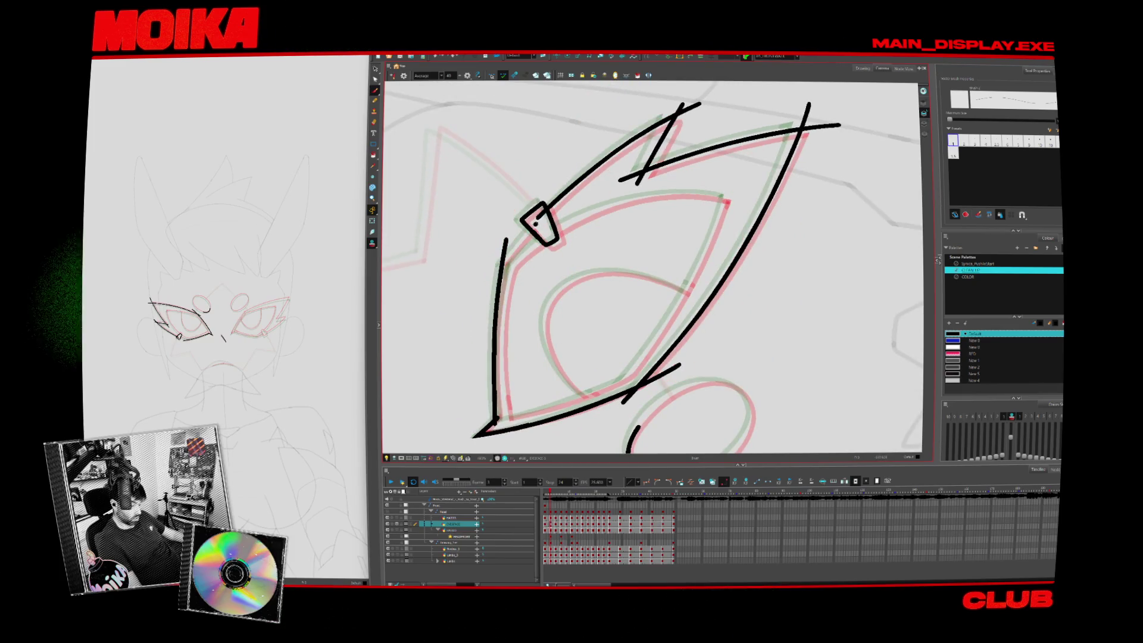
{"action": "key", "text": "period"}
{"action": "key", "text": "period"}
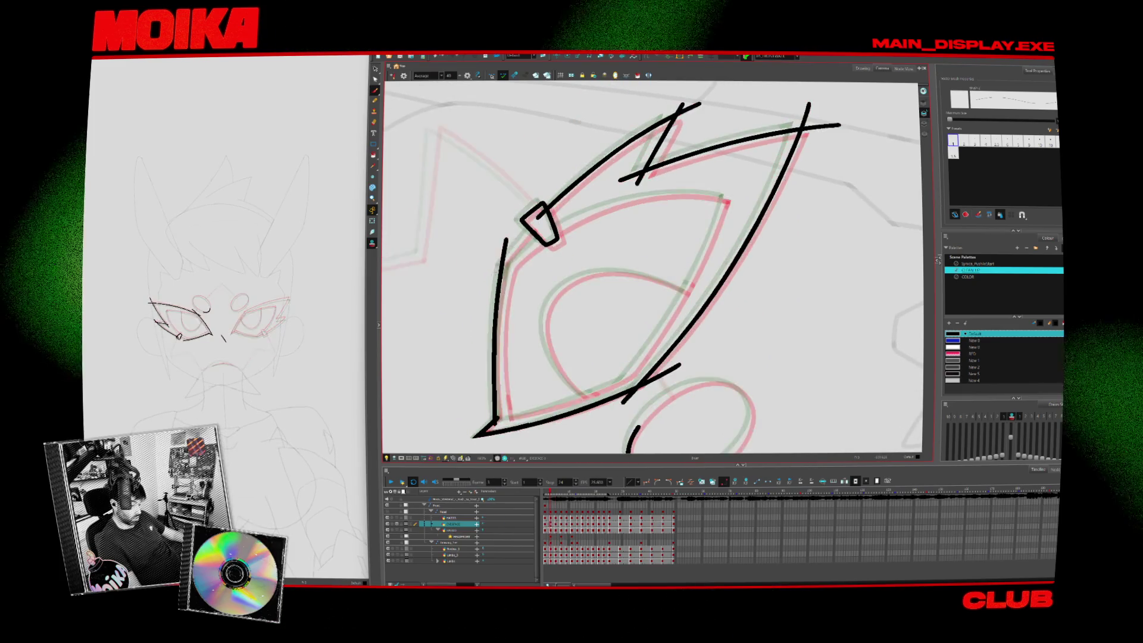
{"action": "key", "text": "comma"}
{"action": "key", "text": "period"}
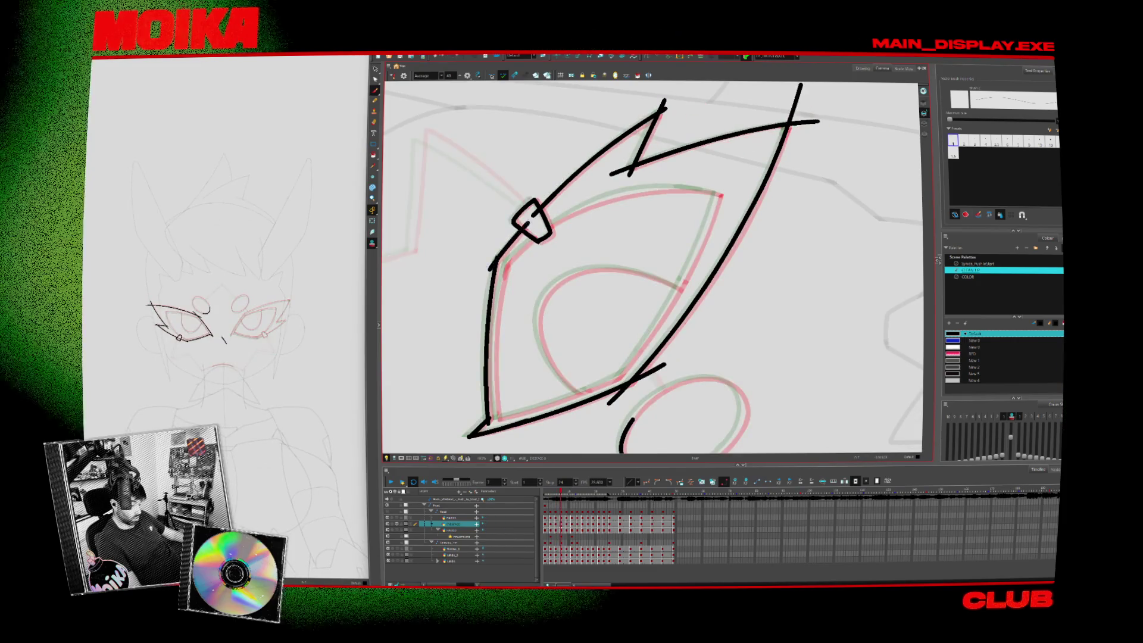
{"action": "key", "text": "comma"}
{"action": "key", "text": "period"}
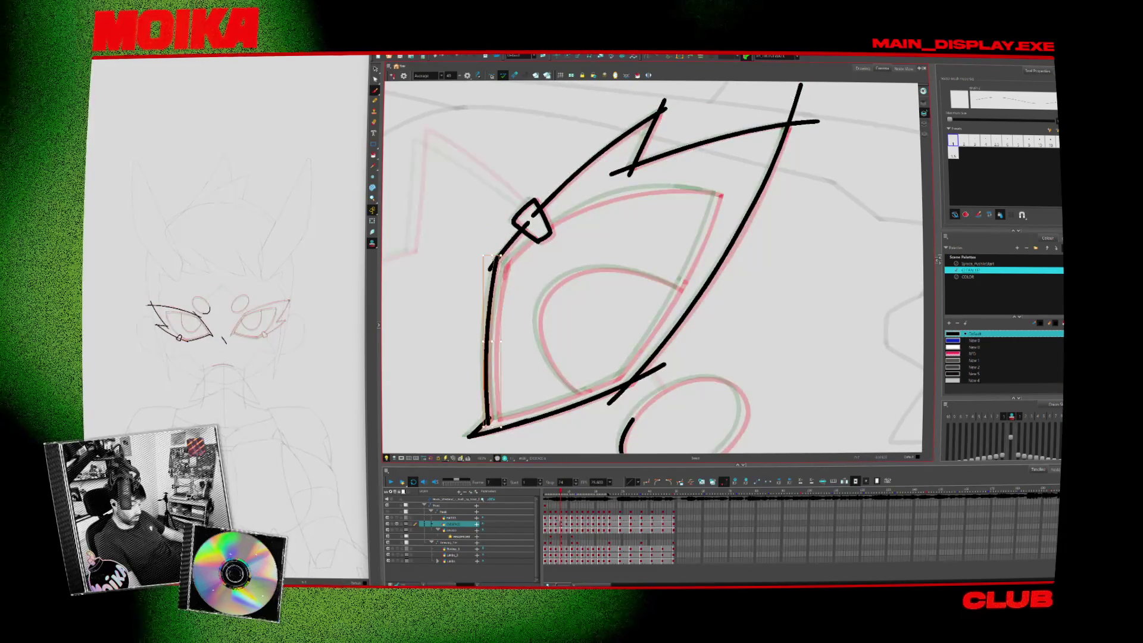
{"action": "key", "text": "period"}
{"action": "key", "text": "period"}
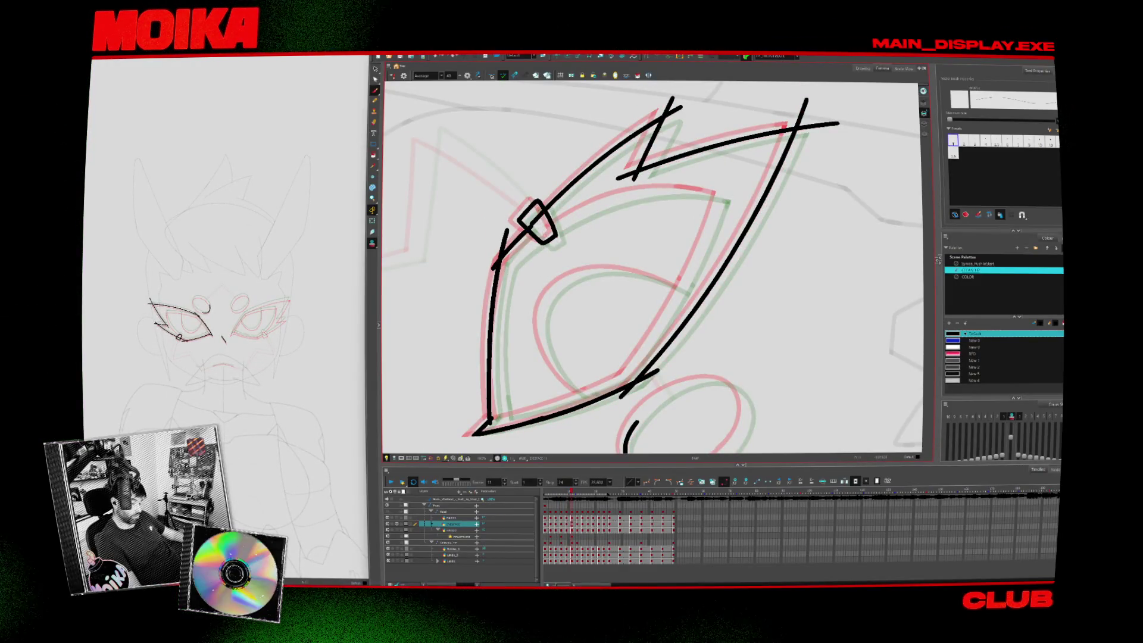
{"action": "key", "text": "period"}
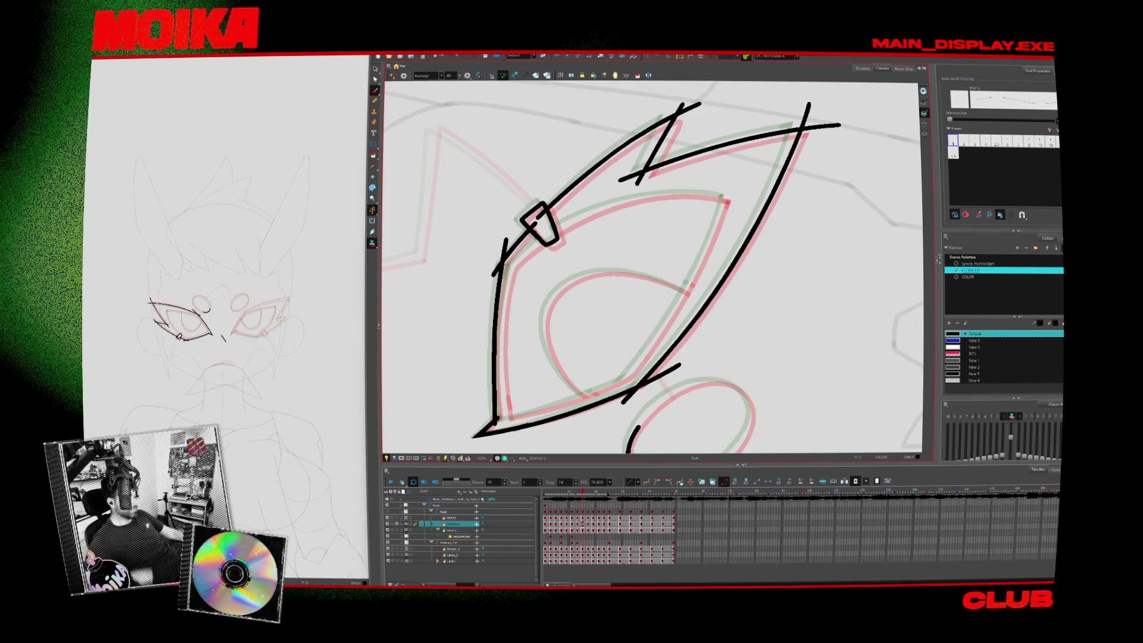
{"action": "left_click_drag", "start_coordinate": [659, 242], "coordinate": [611, 321]}
{"action": "key", "text": "Return"}
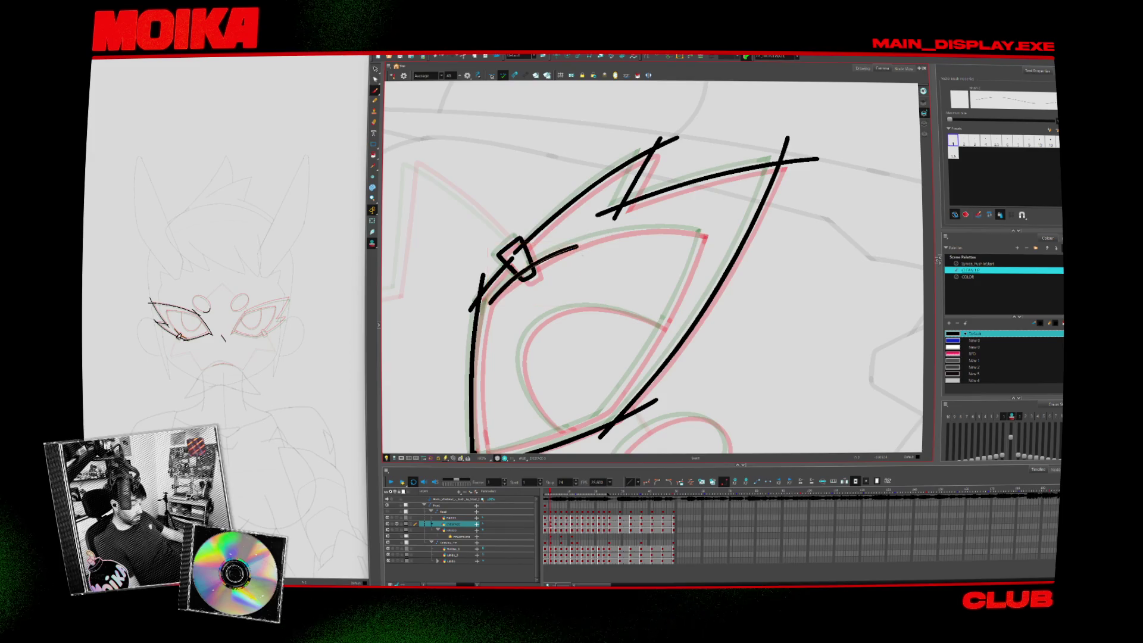
Undo the stray stroke near the diamond and step forward through the eye drawings
{"action": "key", "text": "ctrl+z"}
{"action": "key", "text": "period"}
{"action": "key", "text": "period"}
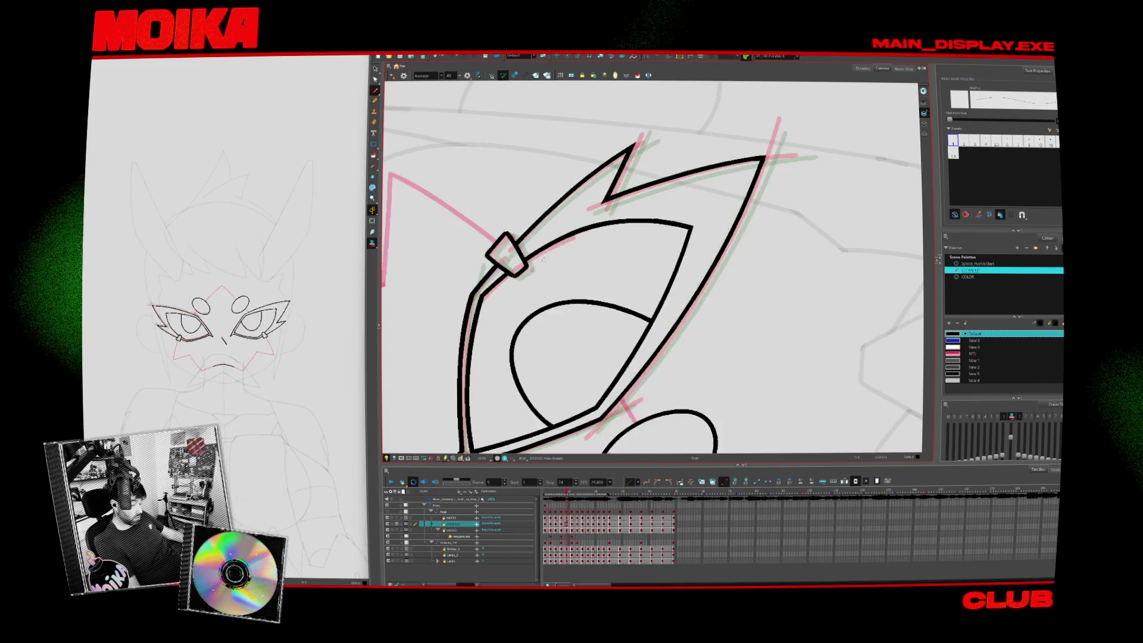
{"action": "key", "text": "period"}
{"action": "key", "text": "period"}
{"action": "key", "text": "period"}
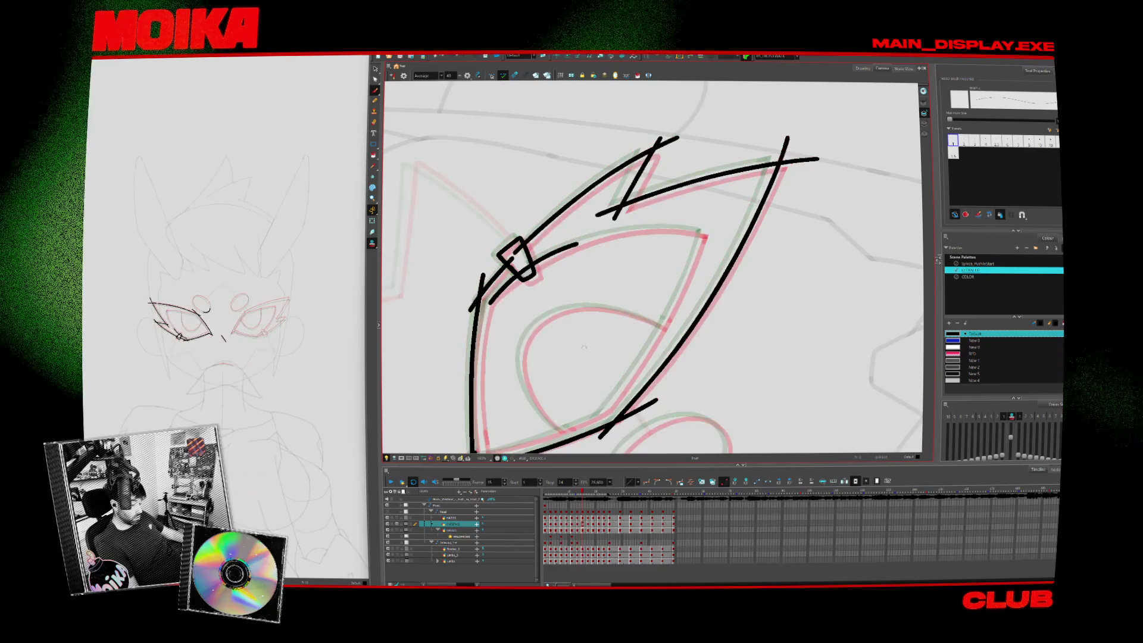
{"action": "key", "text": "period"}
{"action": "key", "text": "period"}
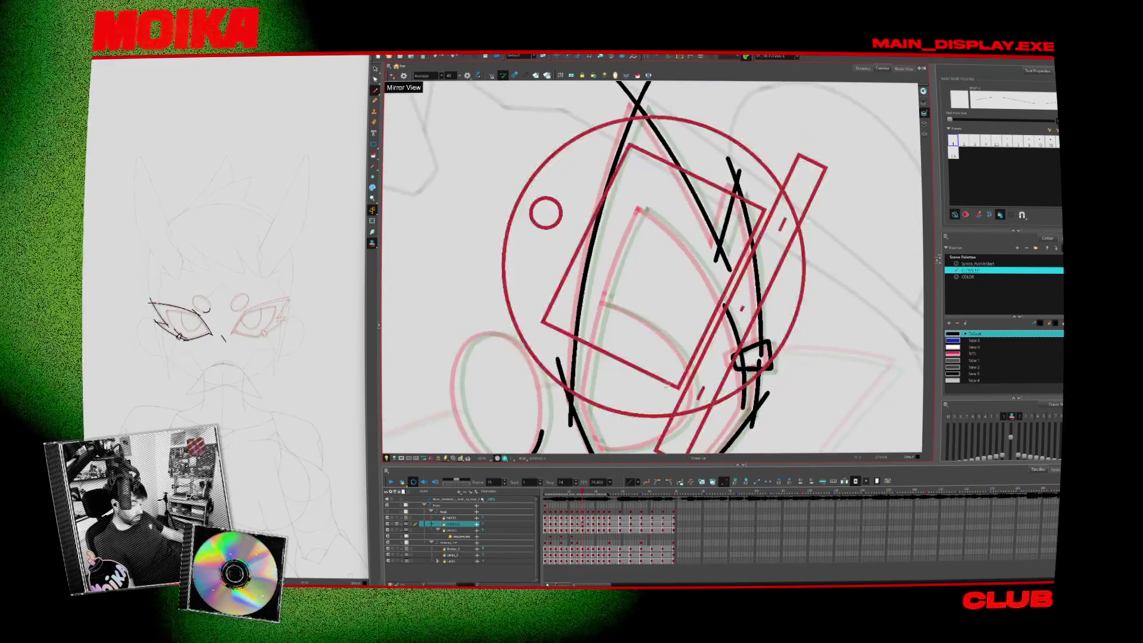
{"action": "key", "text": "period"}
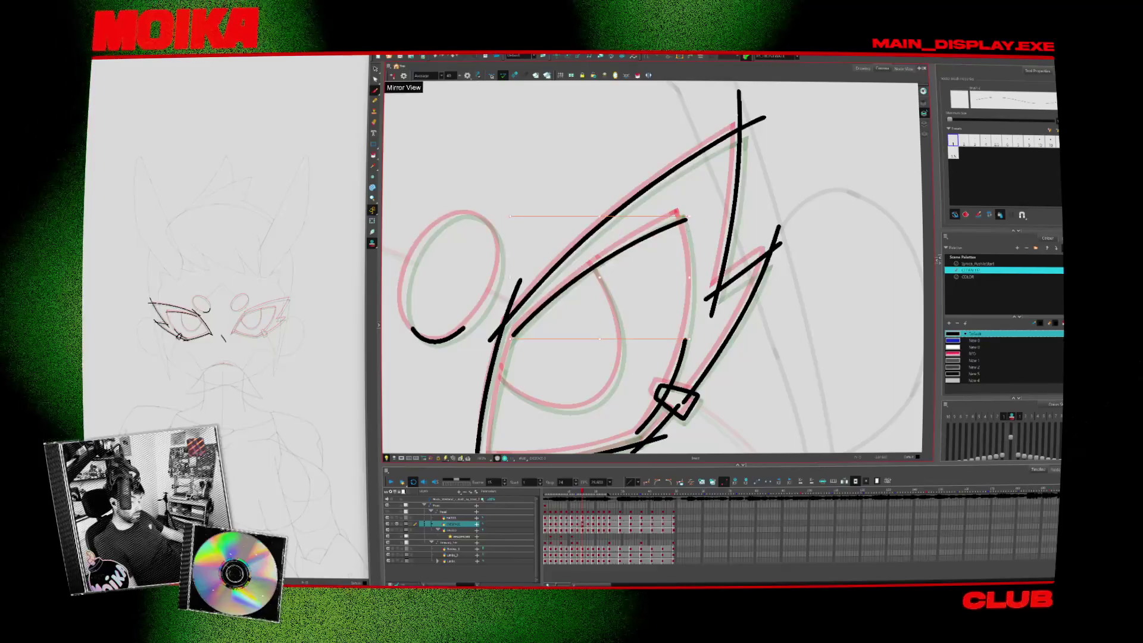
{"action": "key", "text": "period"}
{"action": "key", "text": "period"}
{"action": "key", "text": "period"}
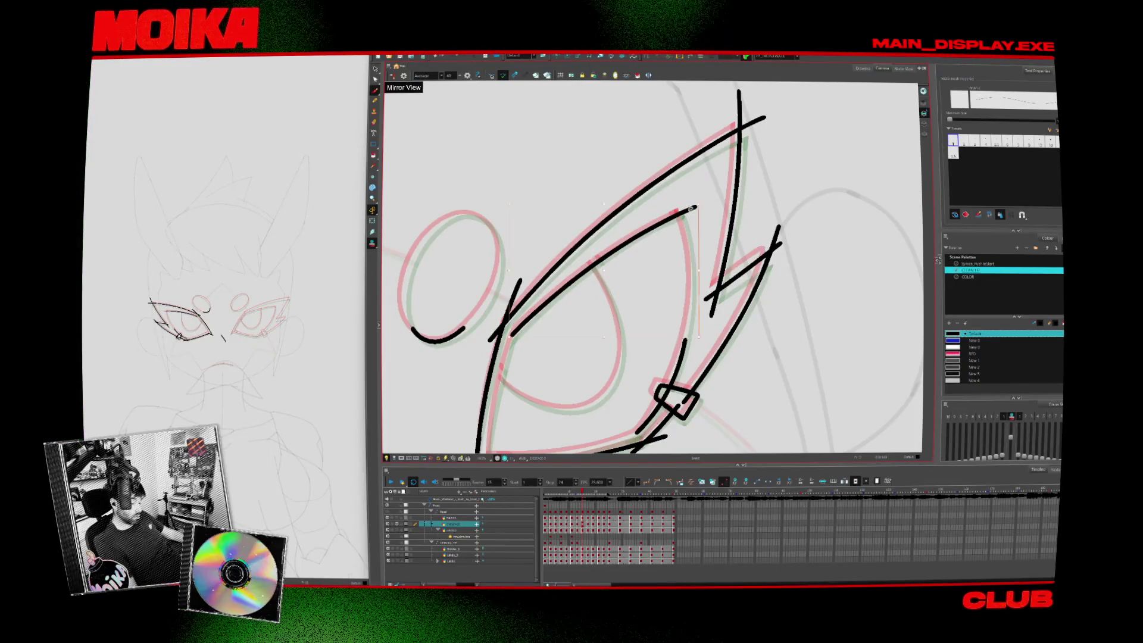
{"action": "key", "text": "period"}
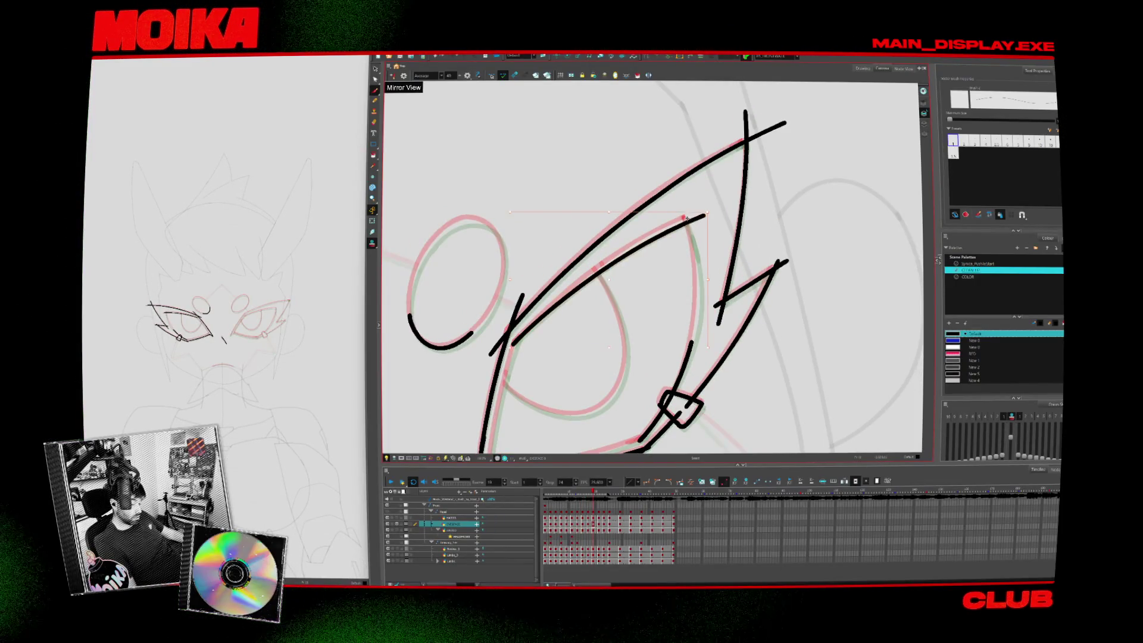
{"action": "key", "text": "period"}
{"action": "key", "text": "period"}
Play the eye animation loop, then stop on the next rough frame to ink
{"action": "key", "text": "Return"}
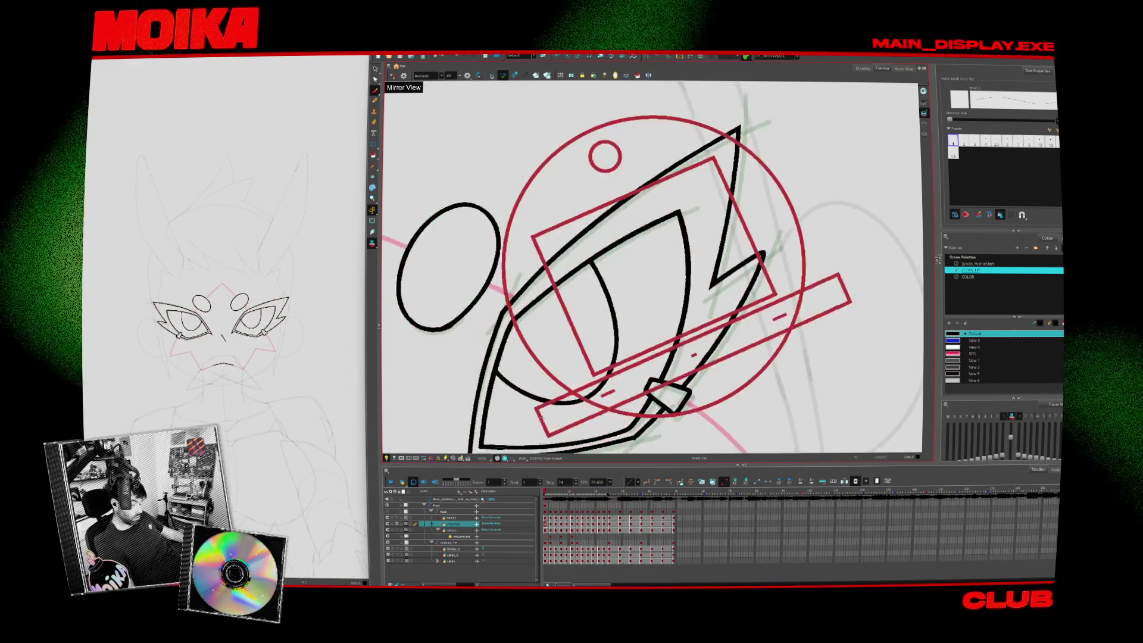
{"action": "key", "text": "period"}
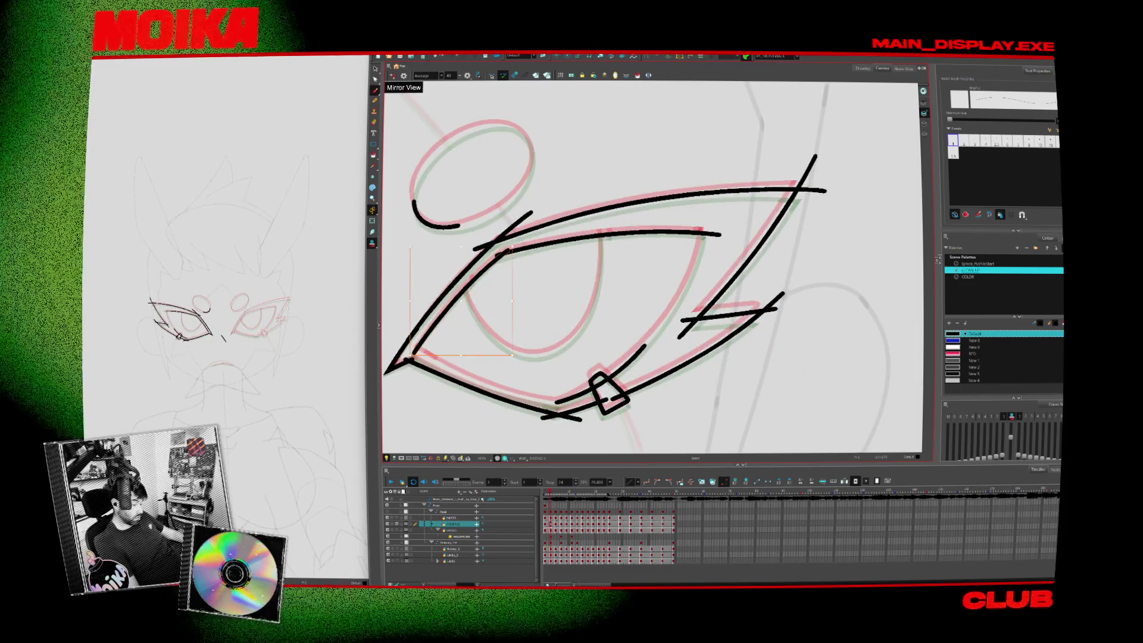
{"action": "key", "text": "period"}
{"action": "key", "text": "period"}
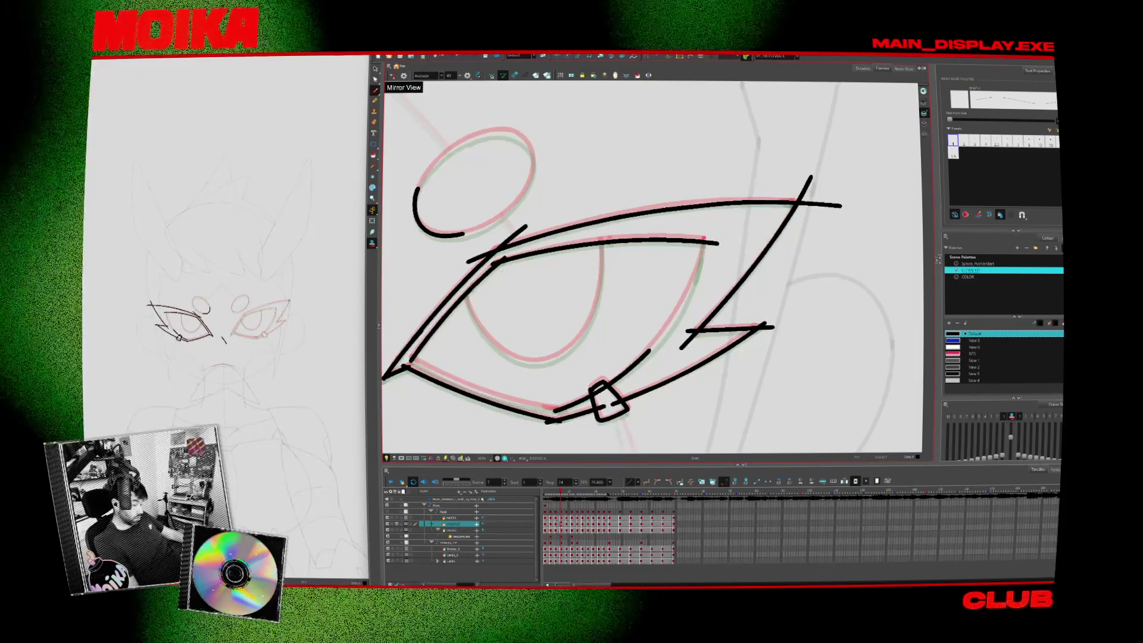
{"action": "key", "text": "period"}
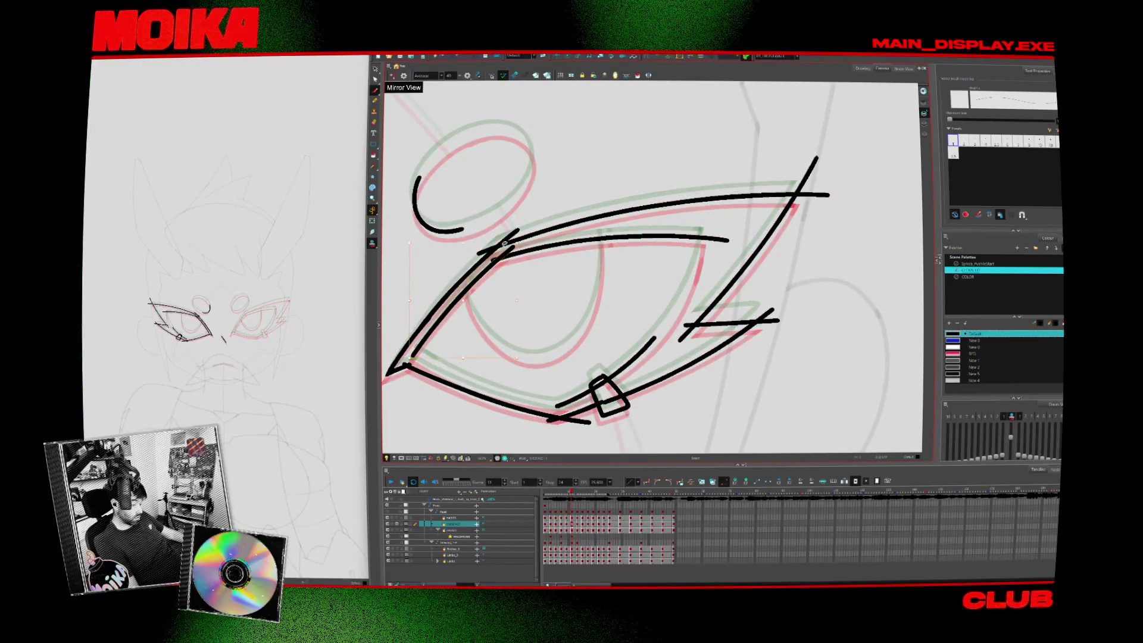
{"action": "key", "text": "period"}
{"action": "key", "text": "period"}
{"action": "key", "text": "Return"}
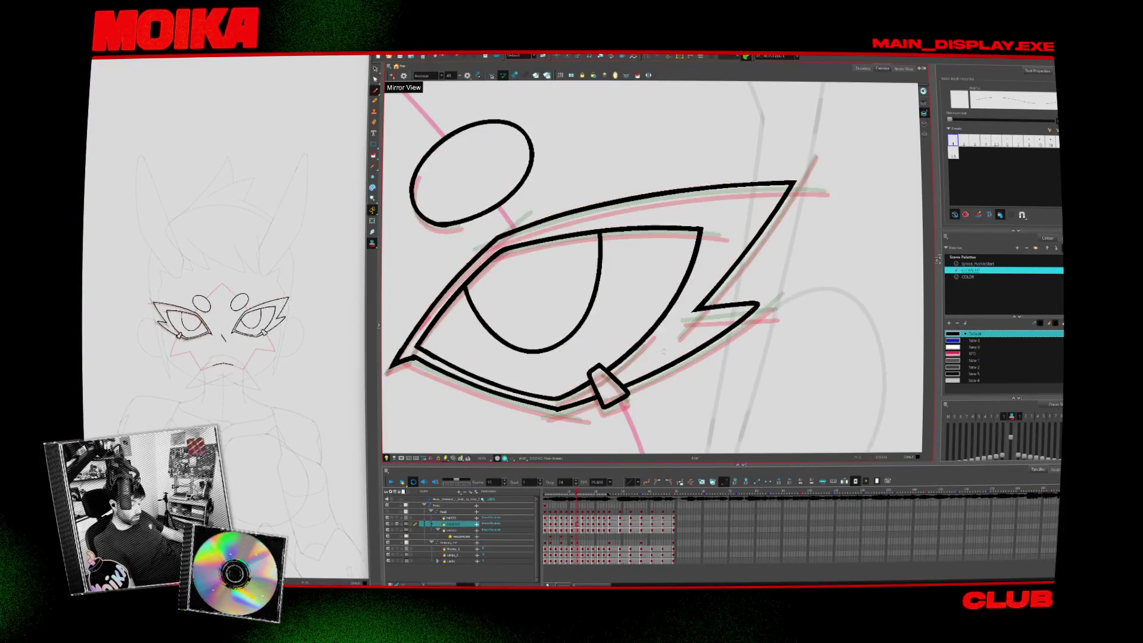
{"action": "key", "text": "period"}
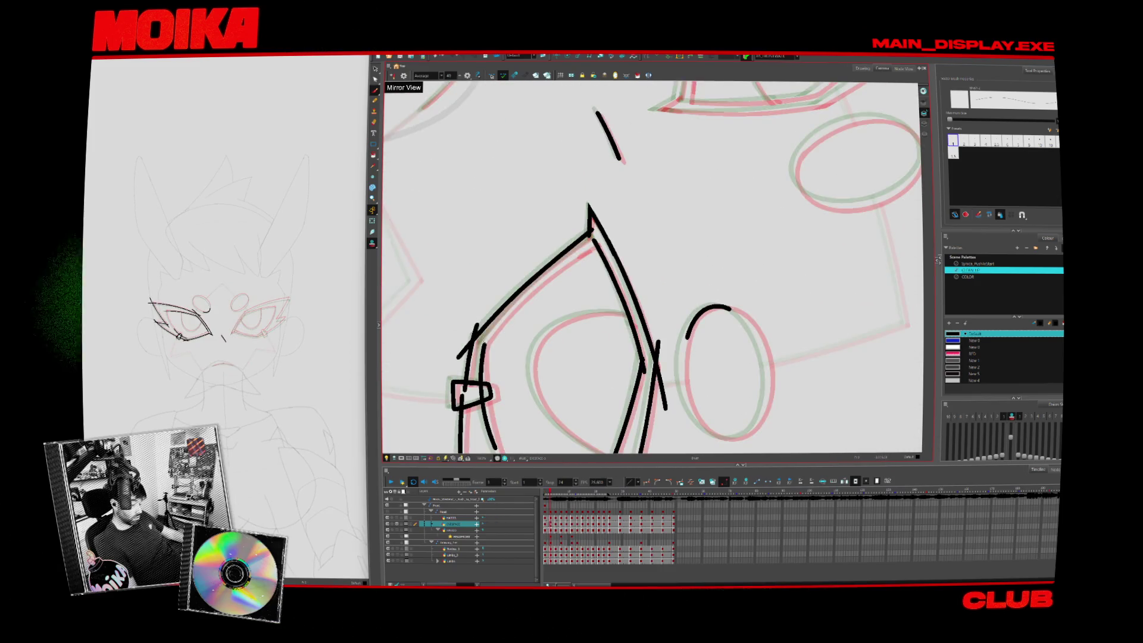
Draw a second line parallel to the left eyelid and remove the stray tick across the lower lid
{"action": "key", "text": "Return"}
{"action": "key", "text": "Return"}
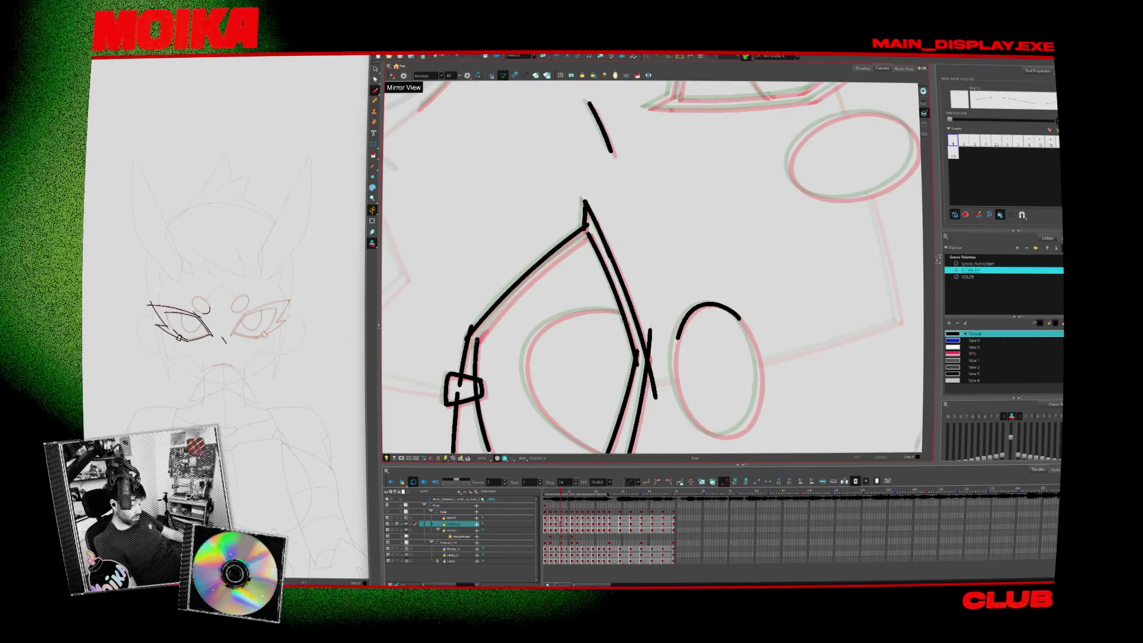
{"action": "left_click_drag", "start_coordinate": [590, 235], "coordinate": [477, 339]}
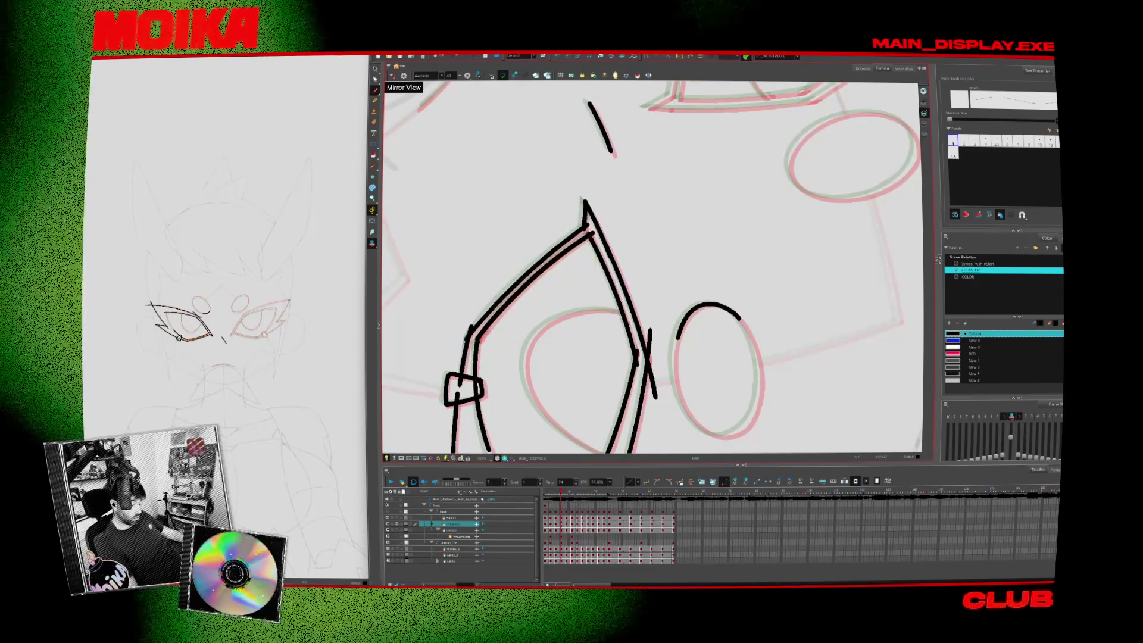
{"action": "key", "text": "period"}
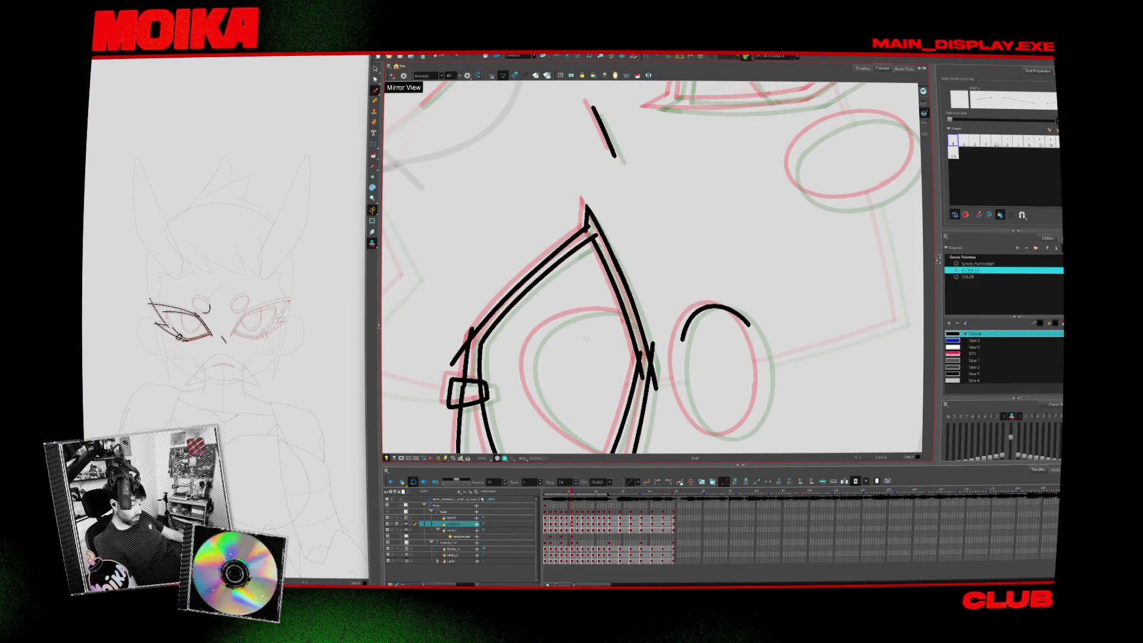
{"action": "key", "text": "comma"}
{"action": "key", "text": "comma"}
{"action": "key", "text": "comma"}
{"action": "key", "text": "comma"}
{"action": "key", "text": "comma"}
{"action": "key", "text": "comma"}
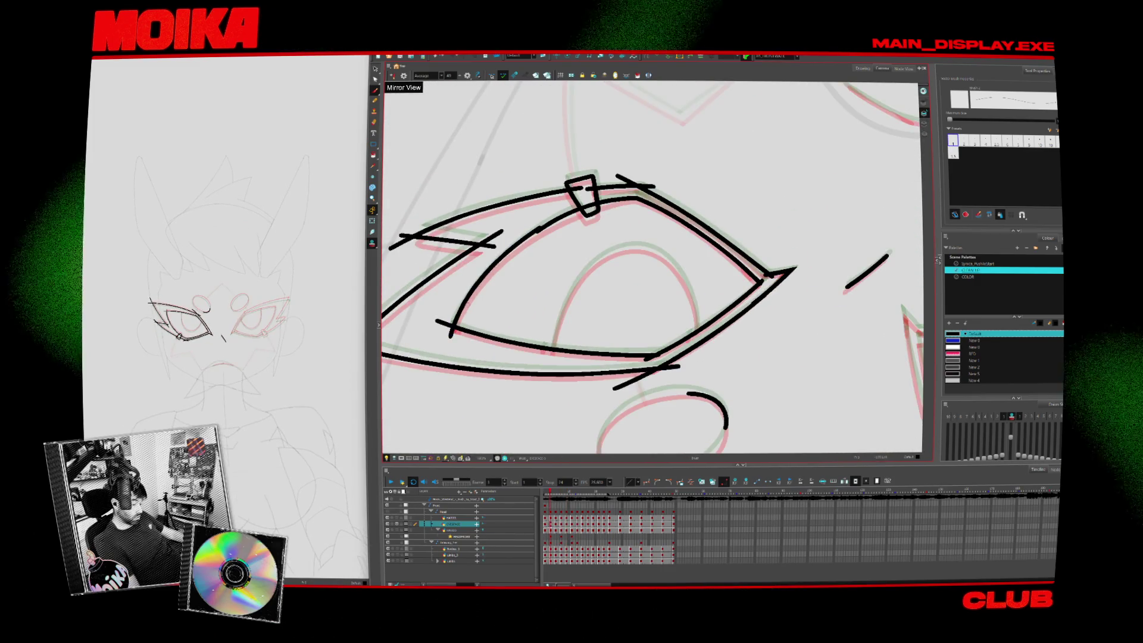
{"action": "key", "text": "ctrl+z"}
Trim the crossing corner strokes into a clean zig-zag notch
{"action": "key", "text": "period"}
{"action": "key", "text": "period"}
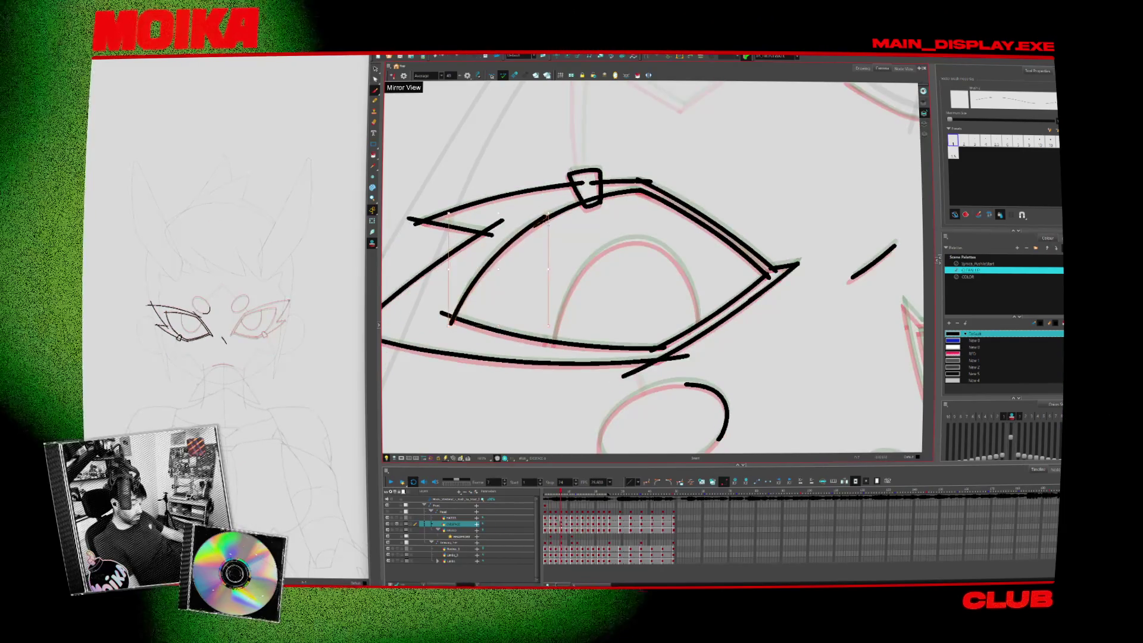
{"action": "key", "text": "period"}
{"action": "key", "text": "period"}
{"action": "key", "text": "period"}
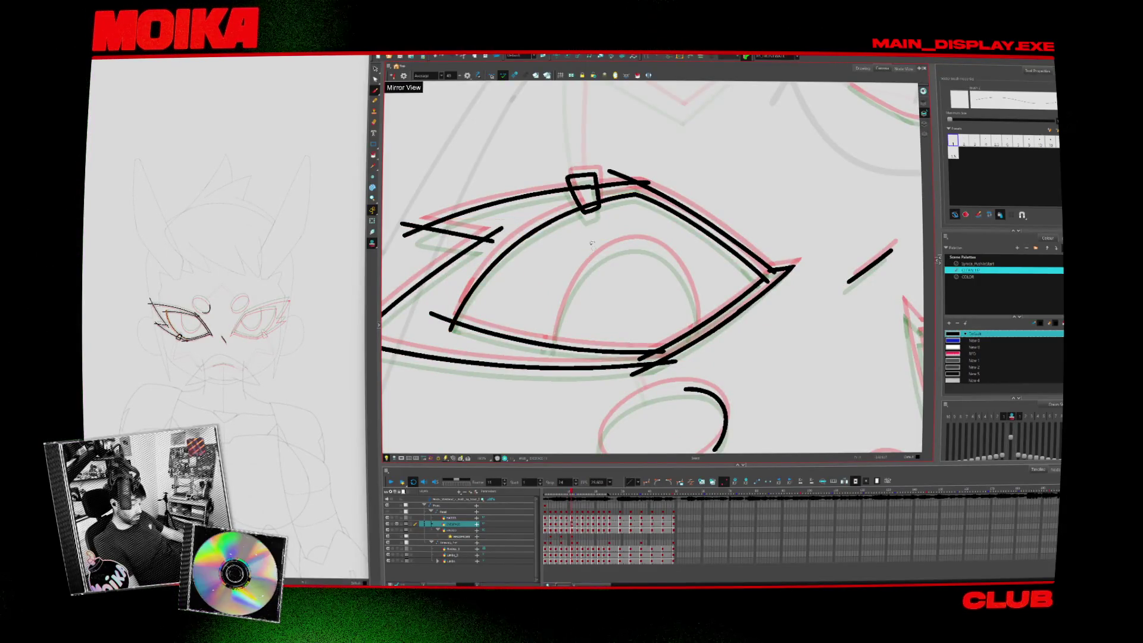
{"action": "key", "text": "comma"}
{"action": "key", "text": "comma"}
{"action": "key", "text": "comma"}
{"action": "key", "text": "alt+s"}
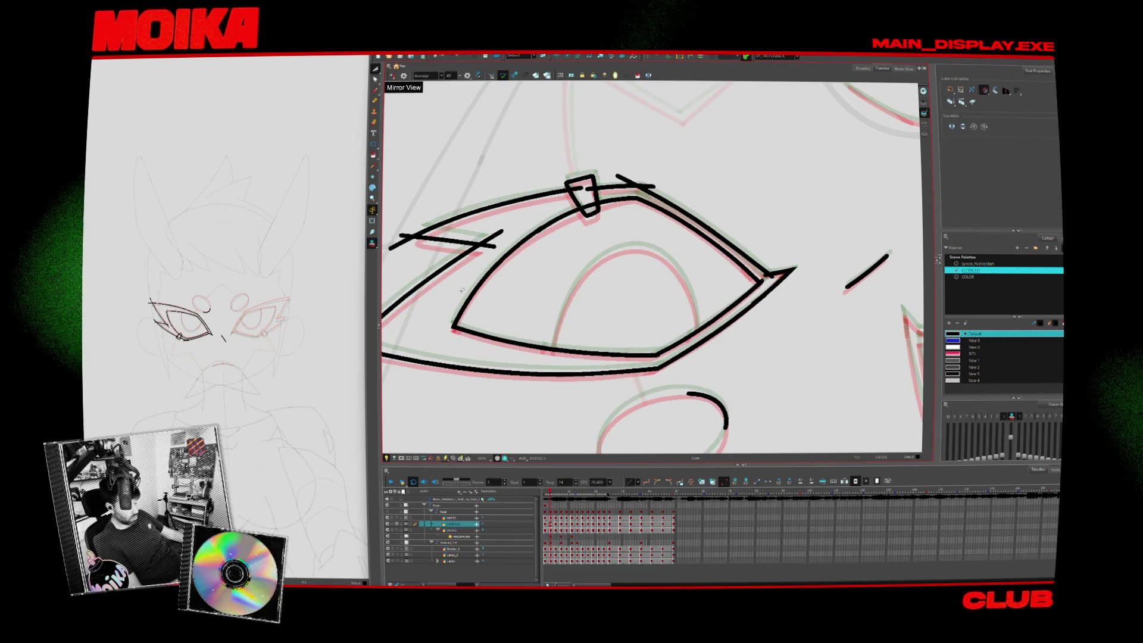
{"action": "key", "text": "ctrl+z"}
{"action": "key", "text": "ctrl+z"}
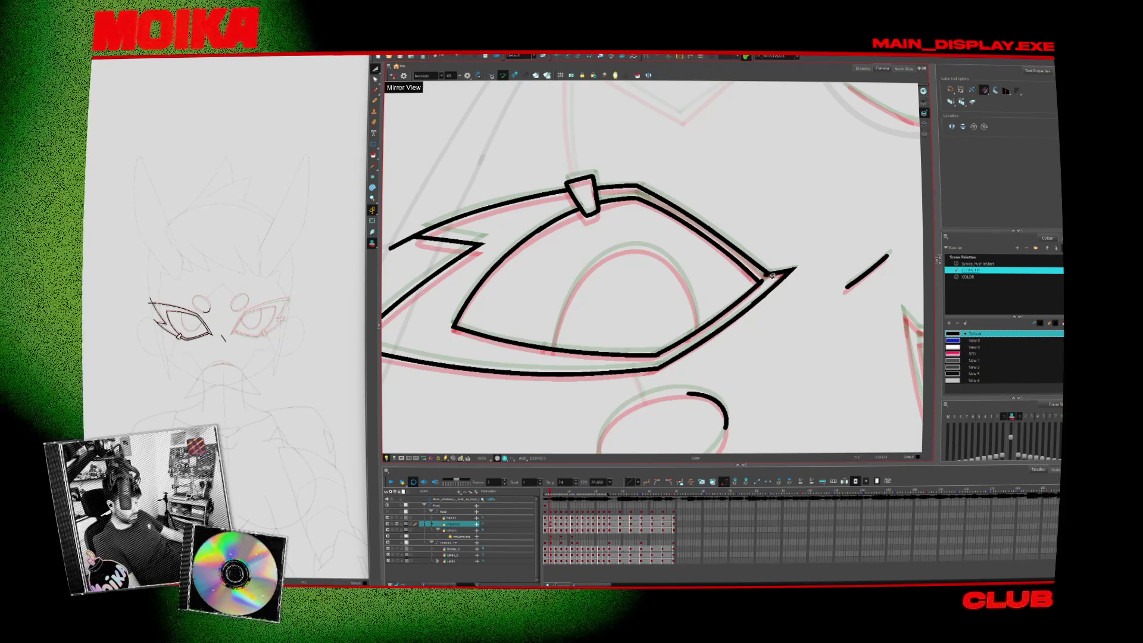
{"action": "key", "text": "period"}
{"action": "key", "text": "period"}
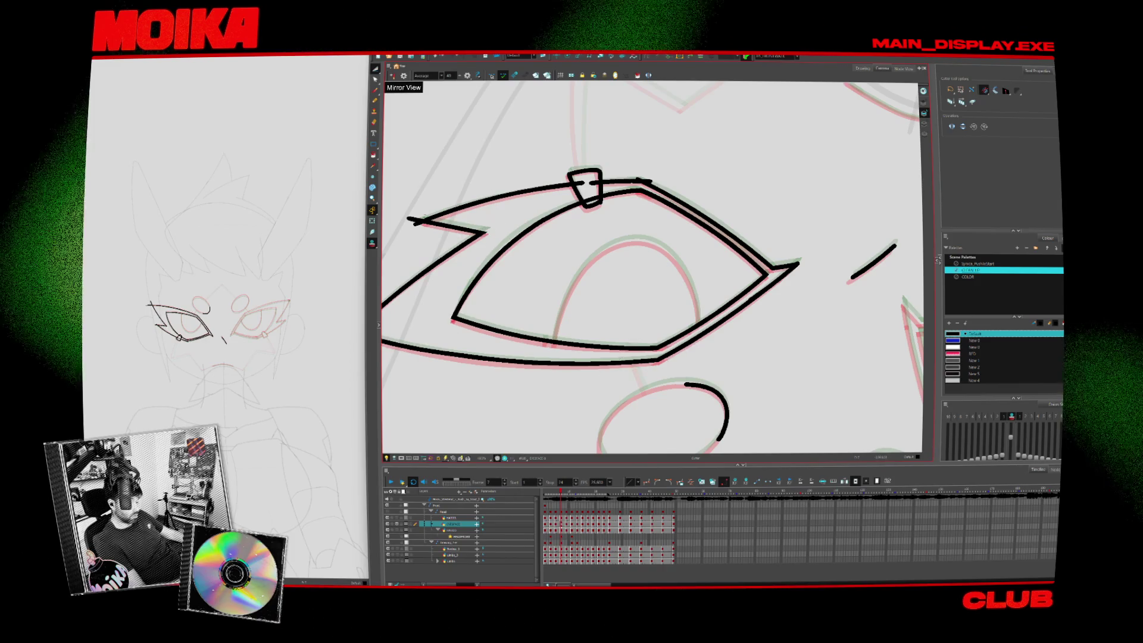
Tidy the stroke at the eye's left tip and trim the overlaps at its lower-right corner
{"action": "key", "text": "ctrl+z"}
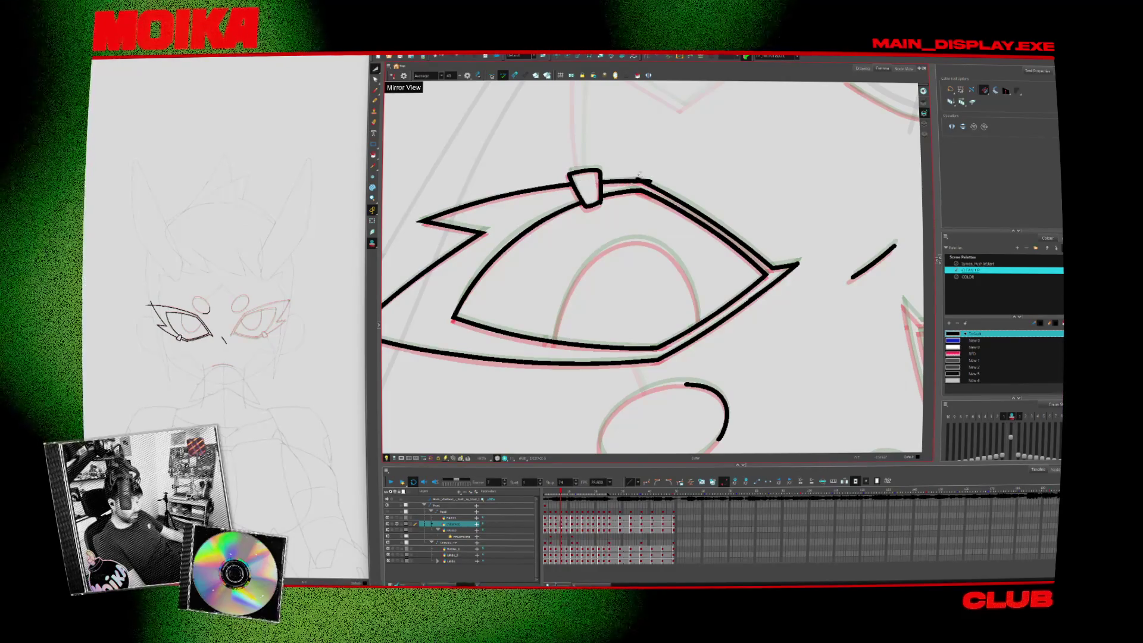
{"action": "left_click_drag", "start_coordinate": [653, 202], "coordinate": [719, 175]}
{"action": "key", "text": "period"}
{"action": "key", "text": "period"}
{"action": "key", "text": "period"}
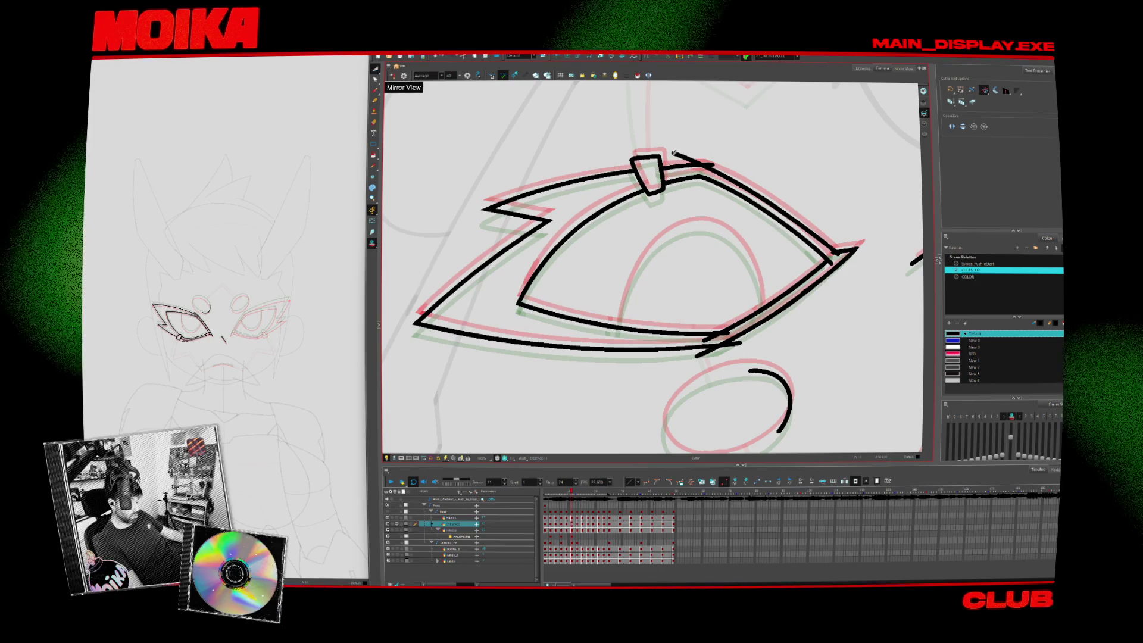
{"action": "left_click_drag", "start_coordinate": [723, 336], "coordinate": [700, 353]}
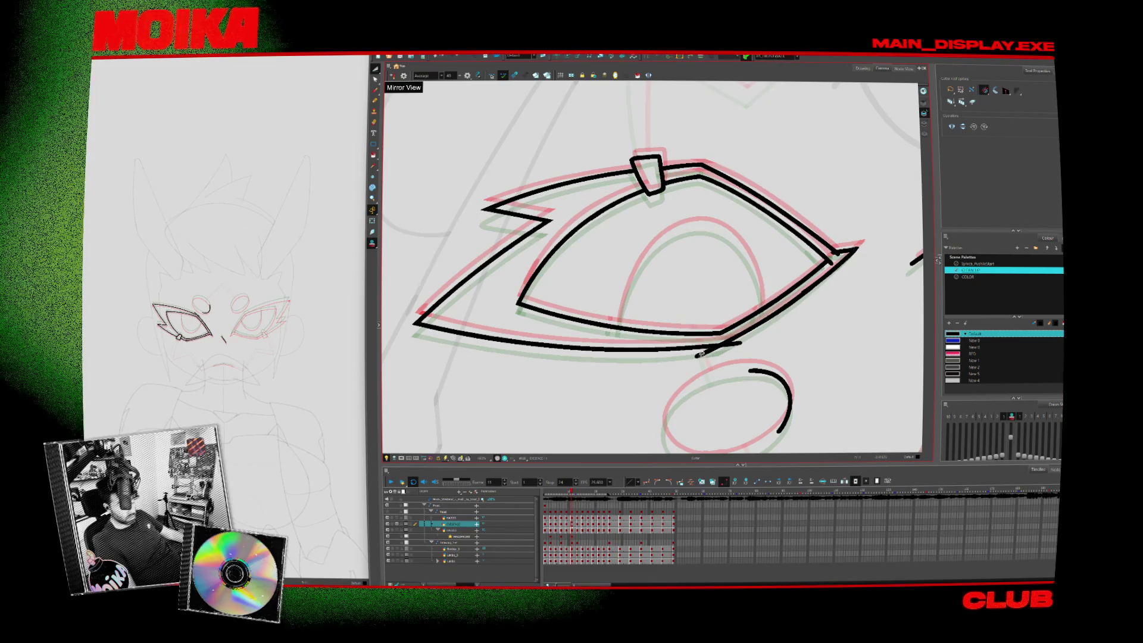
Draw a parallel line along the eye's upper-right edge and zoom in on the eye
{"action": "left_click_drag", "start_coordinate": [702, 177], "coordinate": [832, 257]}
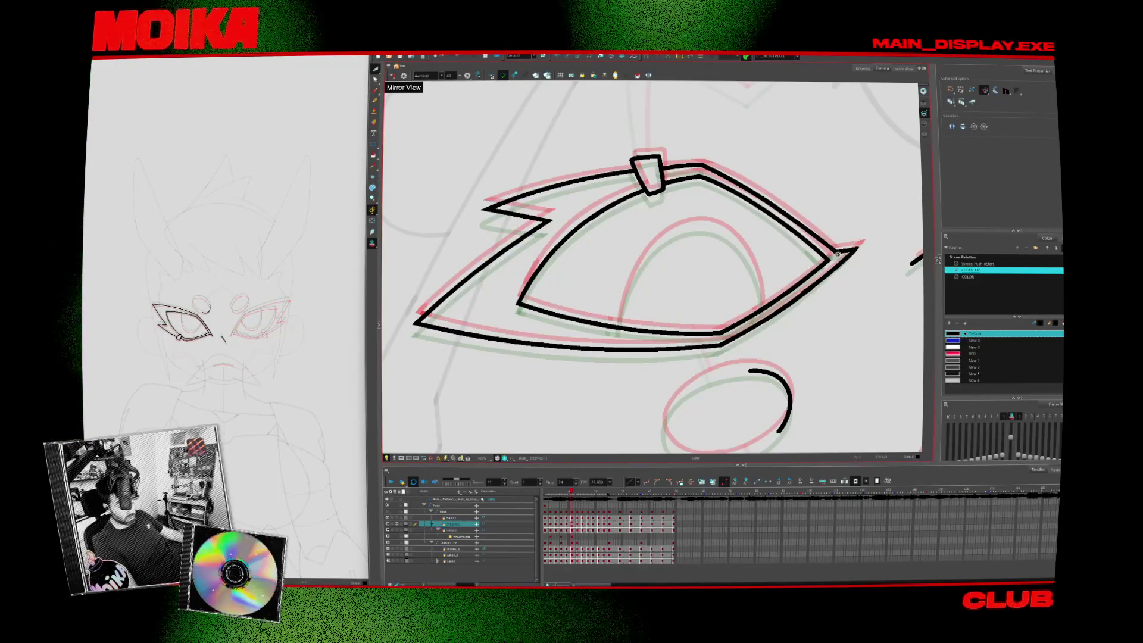
{"action": "key", "text": "comma"}
{"action": "key", "text": "comma"}
{"action": "key", "text": "comma"}
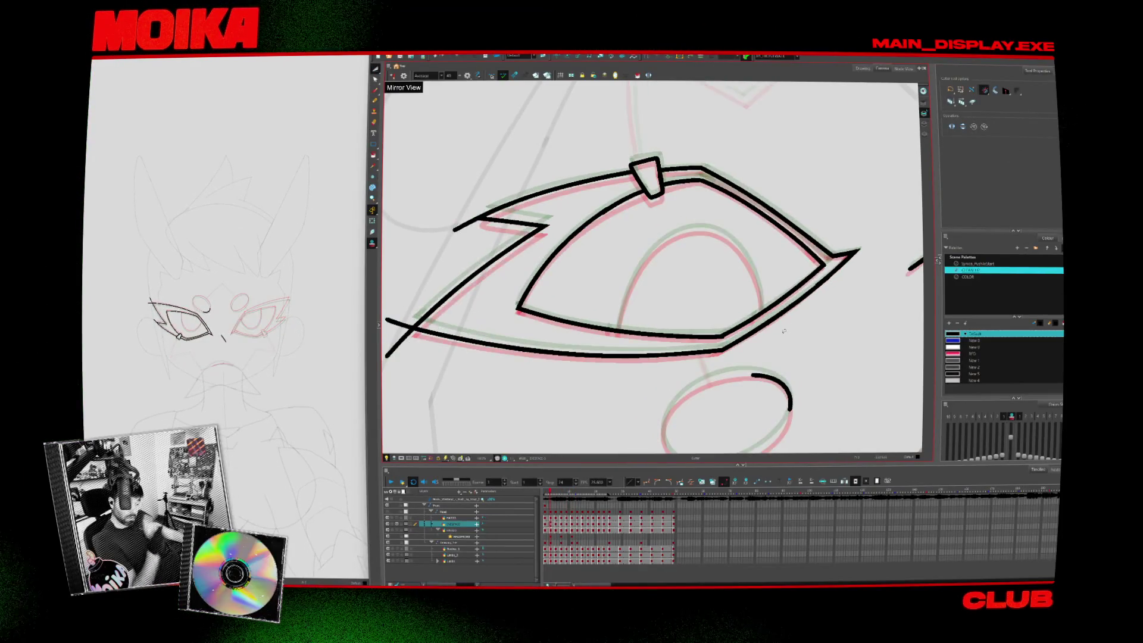
{"action": "key", "text": "alt+z"}
{"action": "scroll", "coordinate": [506, 383], "scroll_direction": "down", "scroll_amount": 2}
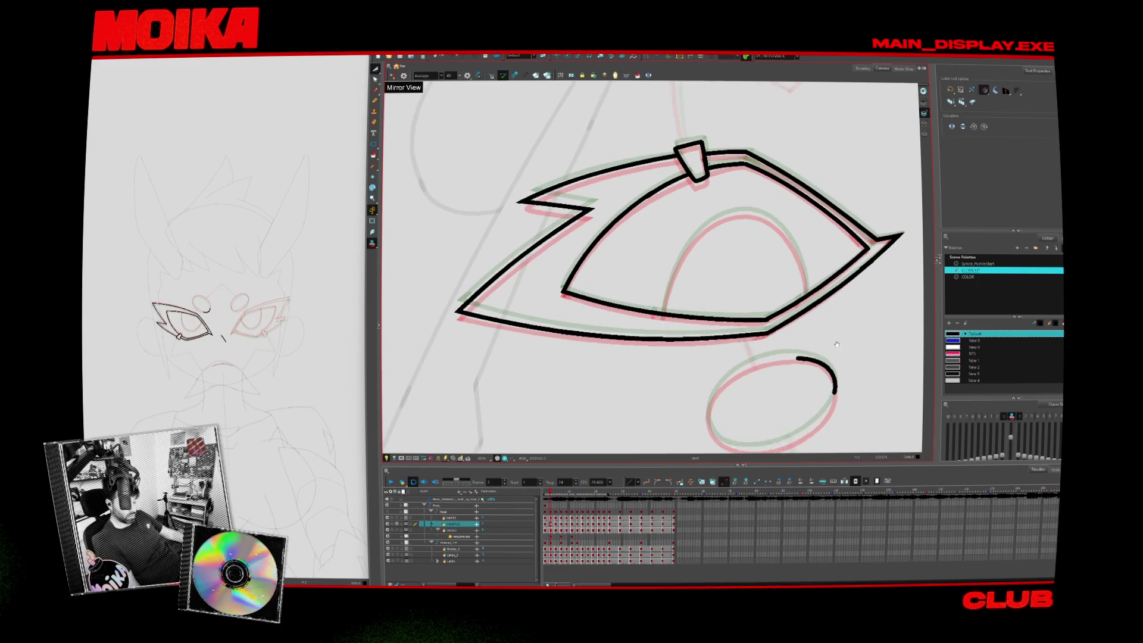
{"action": "scroll", "coordinate": [582, 316], "scroll_direction": "up", "scroll_amount": 2}
{"action": "scroll", "coordinate": [581, 316], "scroll_direction": "up", "scroll_amount": 1}
{"action": "key", "text": "alt+b"}
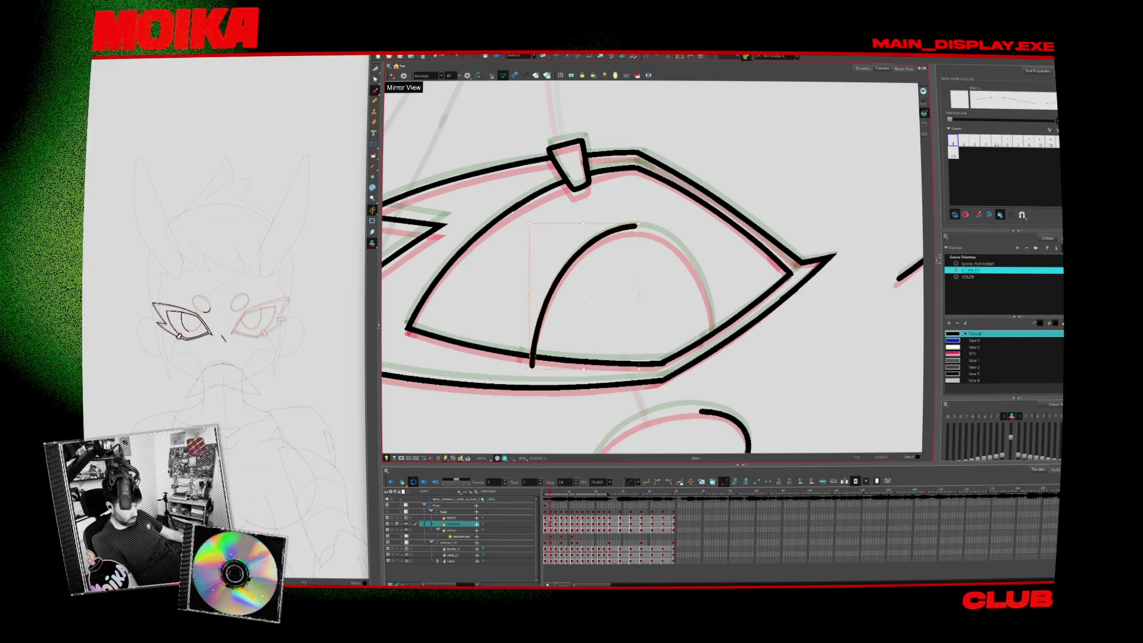
Rotate the view so the eye stands upright and deselect the finished inner eye curve
{"action": "key", "text": "period"}
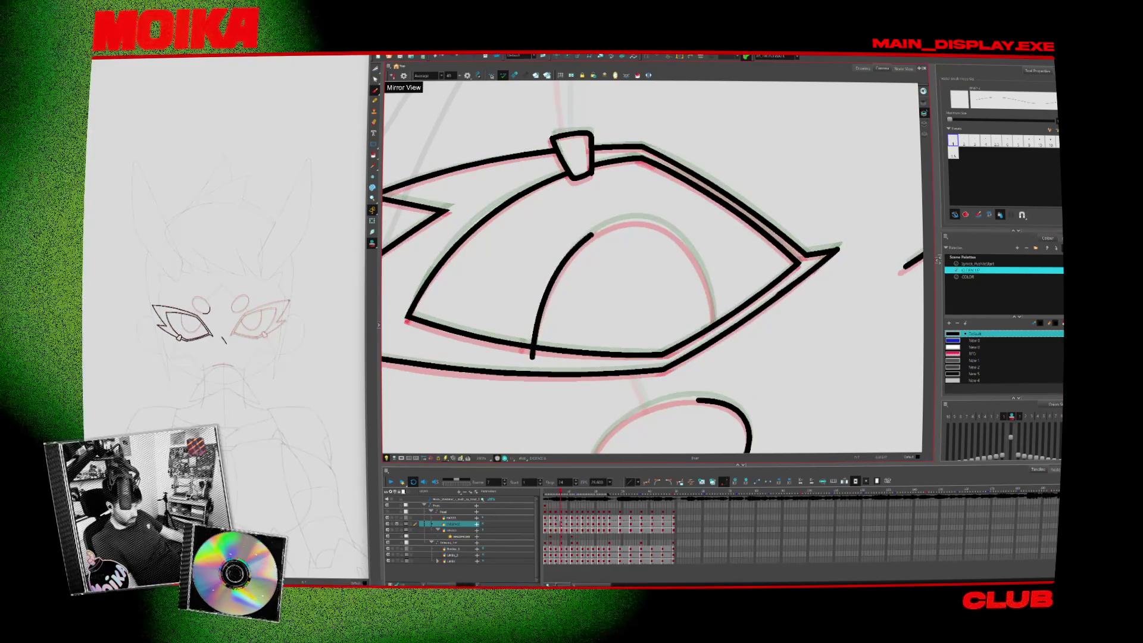
{"action": "key", "text": "period"}
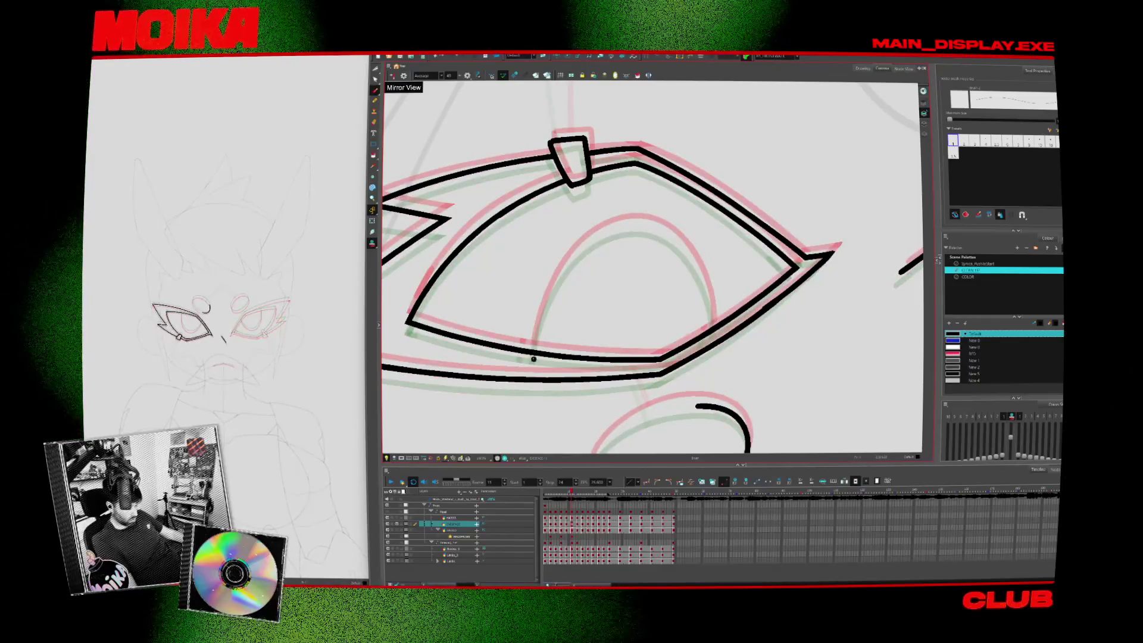
{"action": "key", "text": "c"}
{"action": "key", "text": "c"}
{"action": "key", "text": "c"}
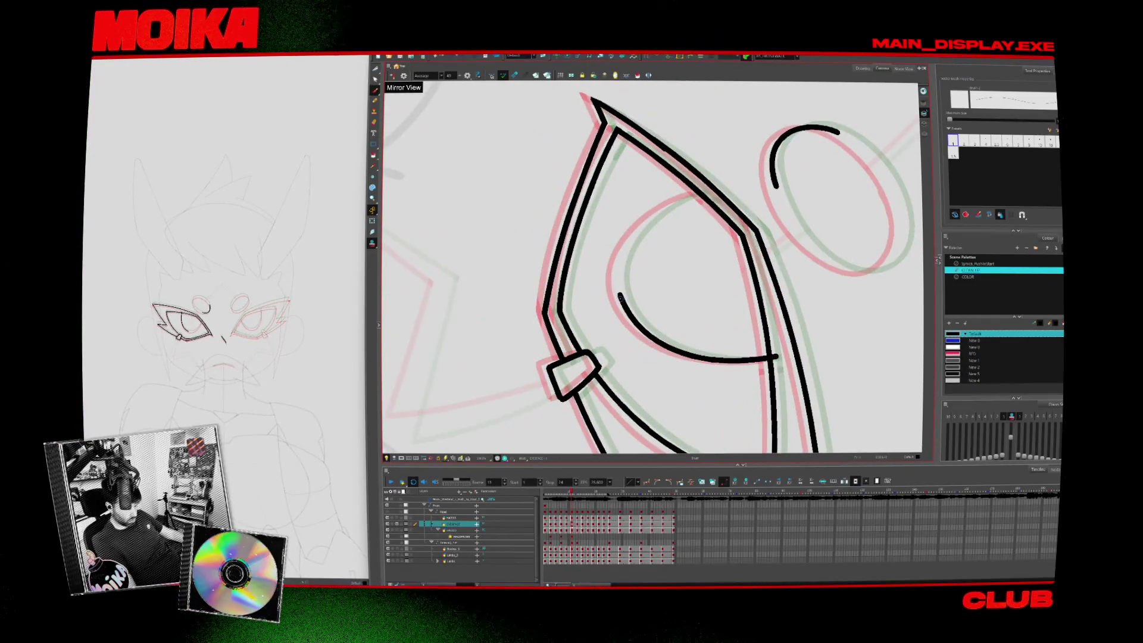
{"action": "key", "text": "comma"}
{"action": "key", "text": "comma"}
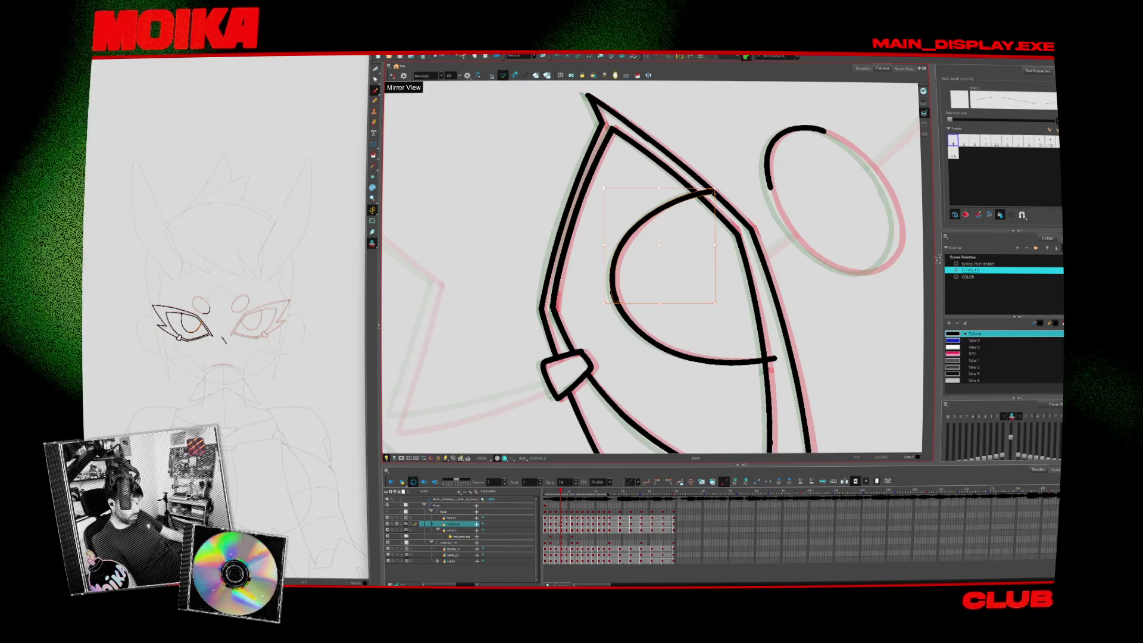
{"action": "key", "text": "Escape"}
{"action": "key", "text": "comma"}
{"action": "key", "text": "comma"}
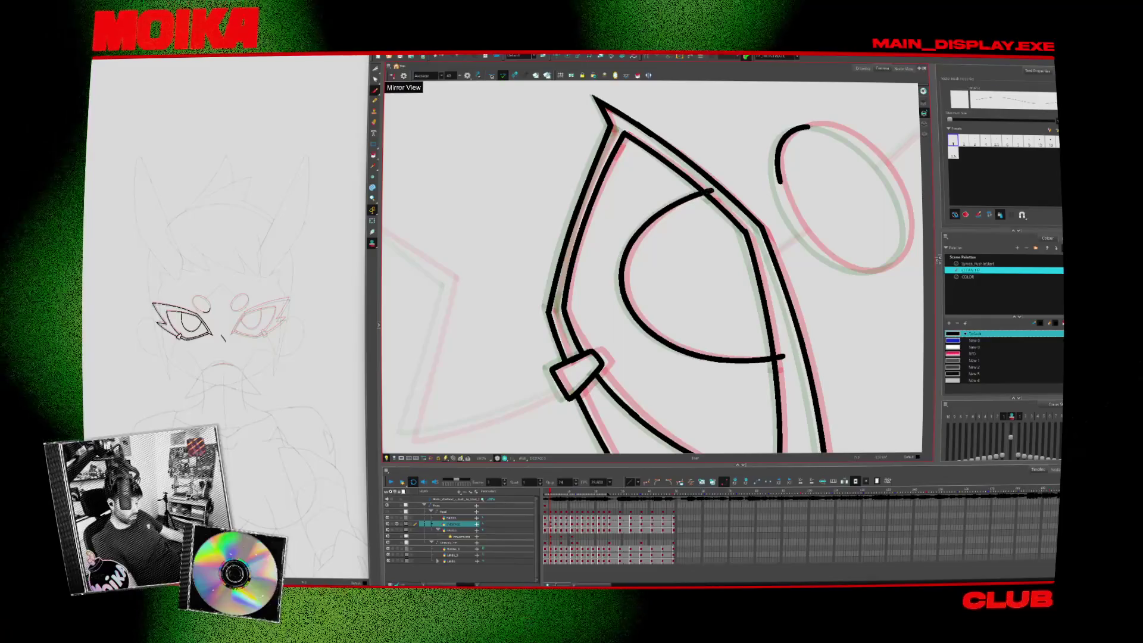
Switch to the Select tool and play the inked drawings back in a loop
{"action": "key", "text": "period"}
{"action": "key", "text": "alt+s"}
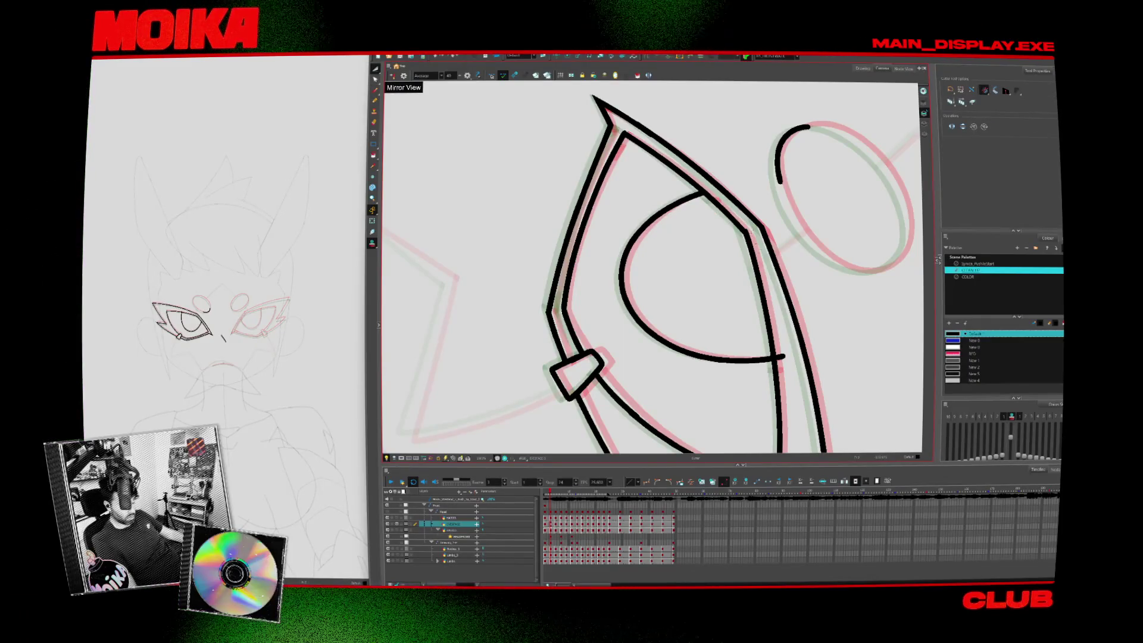
{"action": "key", "text": "period"}
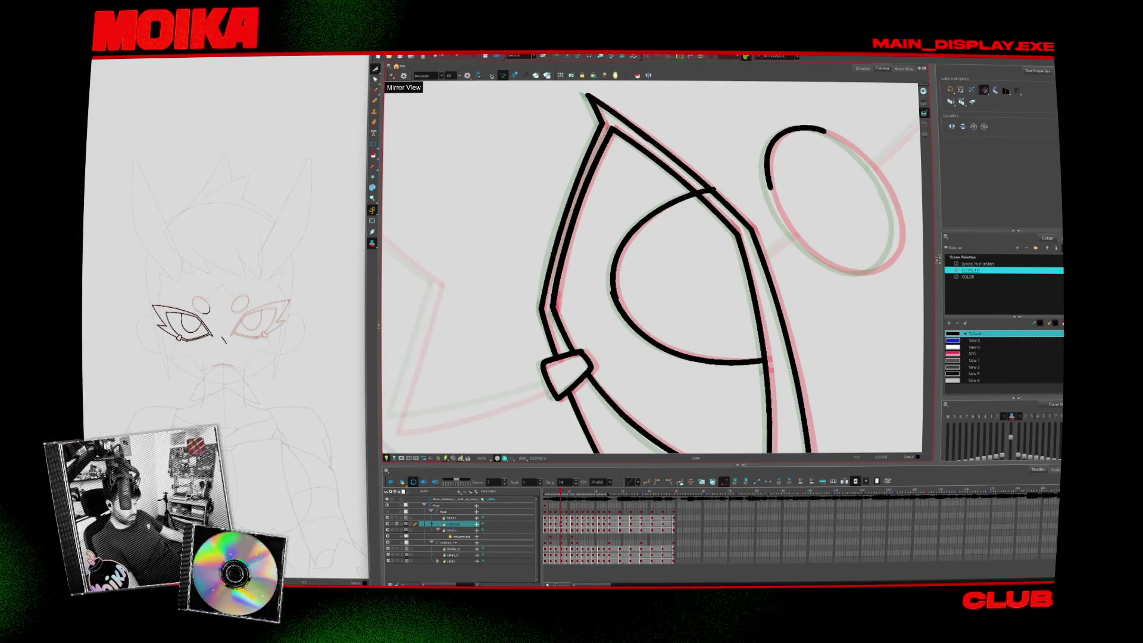
{"action": "key", "text": "period"}
{"action": "key", "text": "period"}
{"action": "key", "text": "period"}
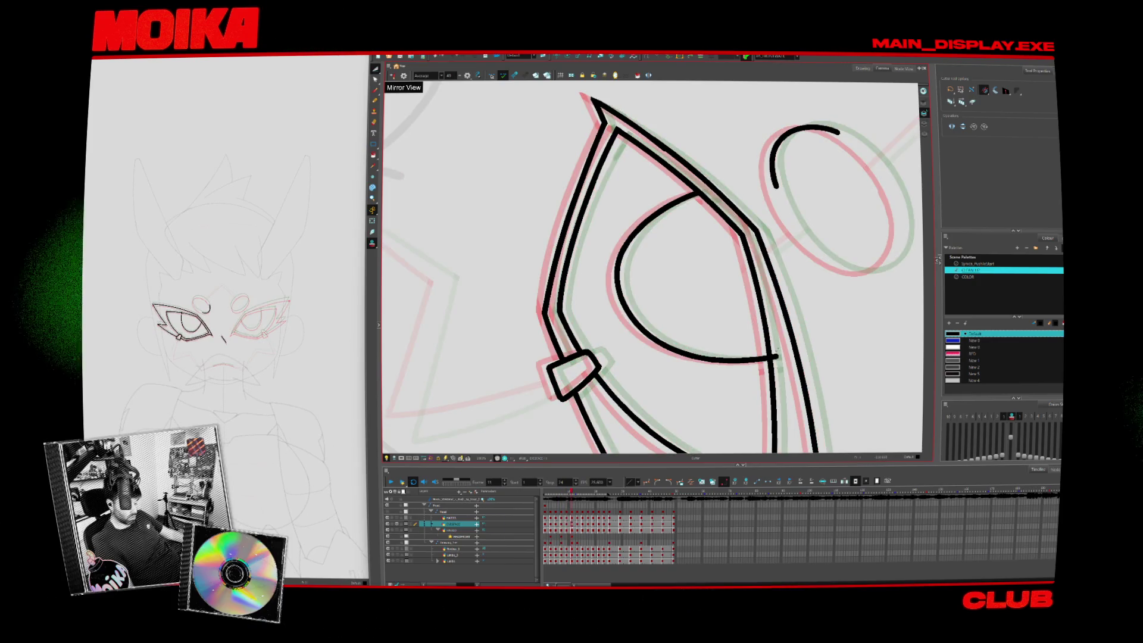
{"action": "key", "text": "Return"}
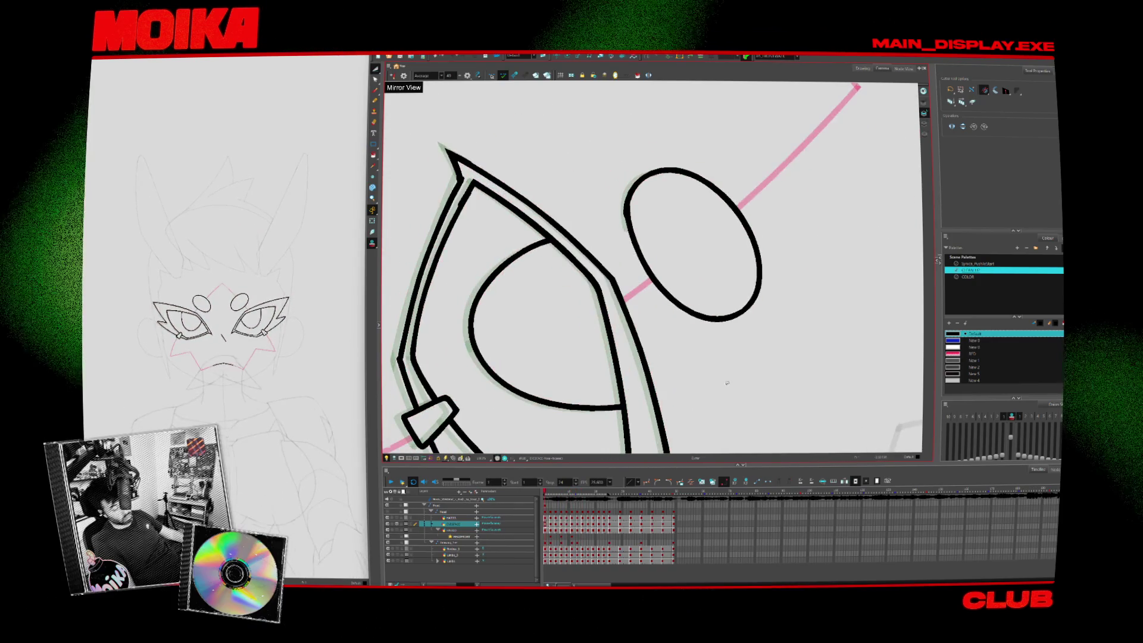
Stop playback, go to the unfinished forehead dot and rotate the view so it stands upright
{"action": "key", "text": "Return"}
{"action": "key", "text": "shift+t"}
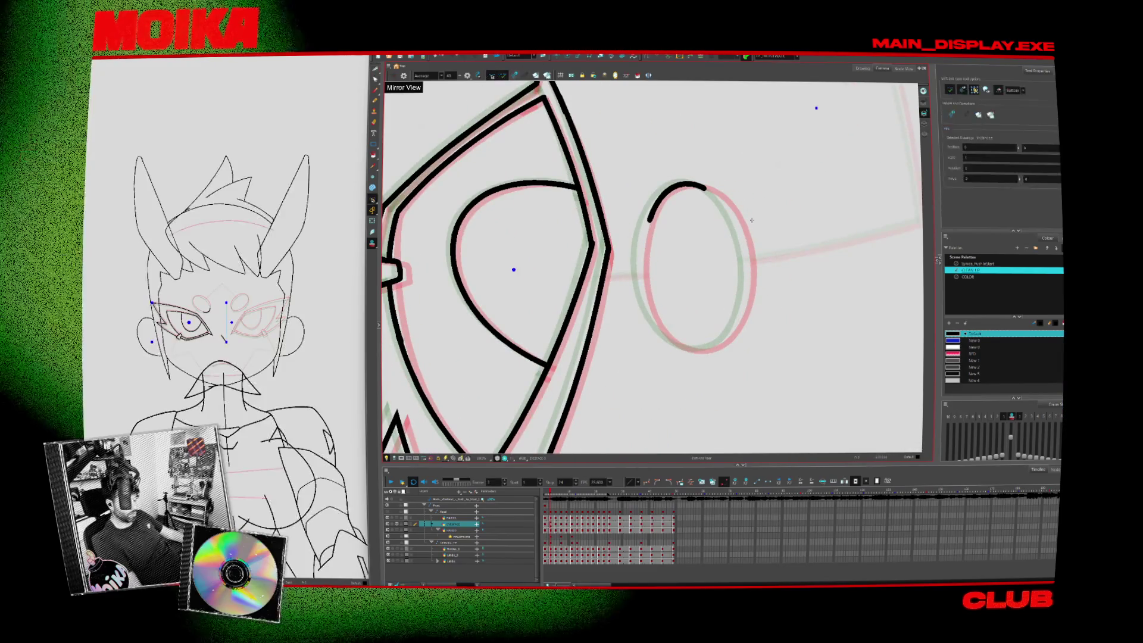
{"action": "key", "text": "period"}
{"action": "key", "text": "period"}
{"action": "key", "text": "period"}
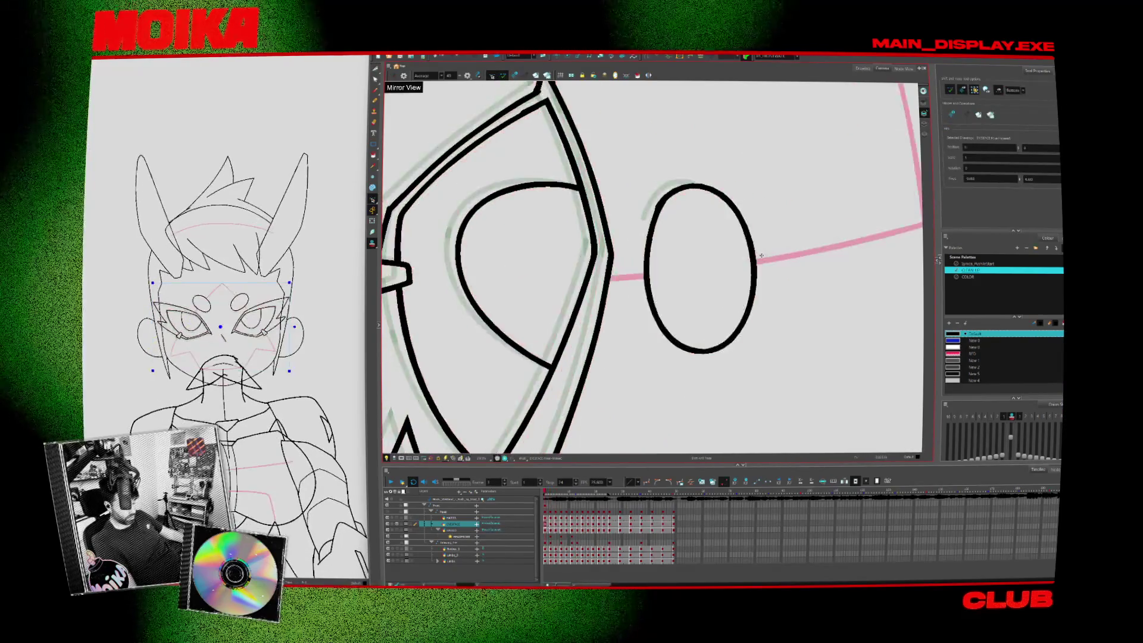
{"action": "key", "text": "period"}
{"action": "key", "text": "period"}
{"action": "key", "text": "period"}
{"action": "key", "text": "alt+b"}
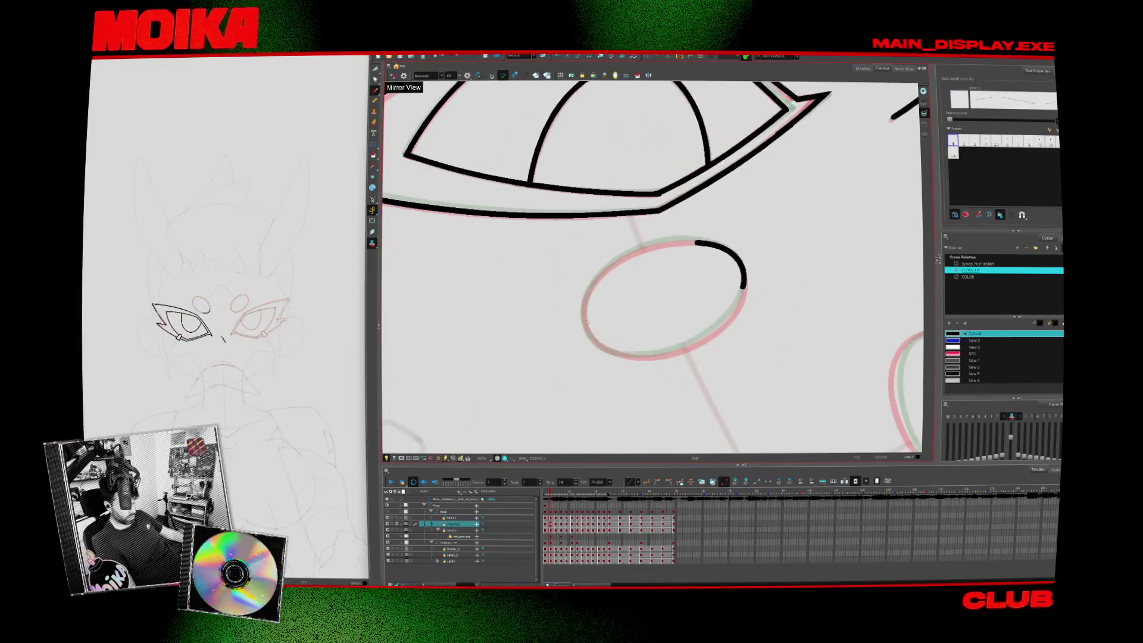
{"action": "left_click_drag", "start_coordinate": [701, 243], "coordinate": [663, 165]}
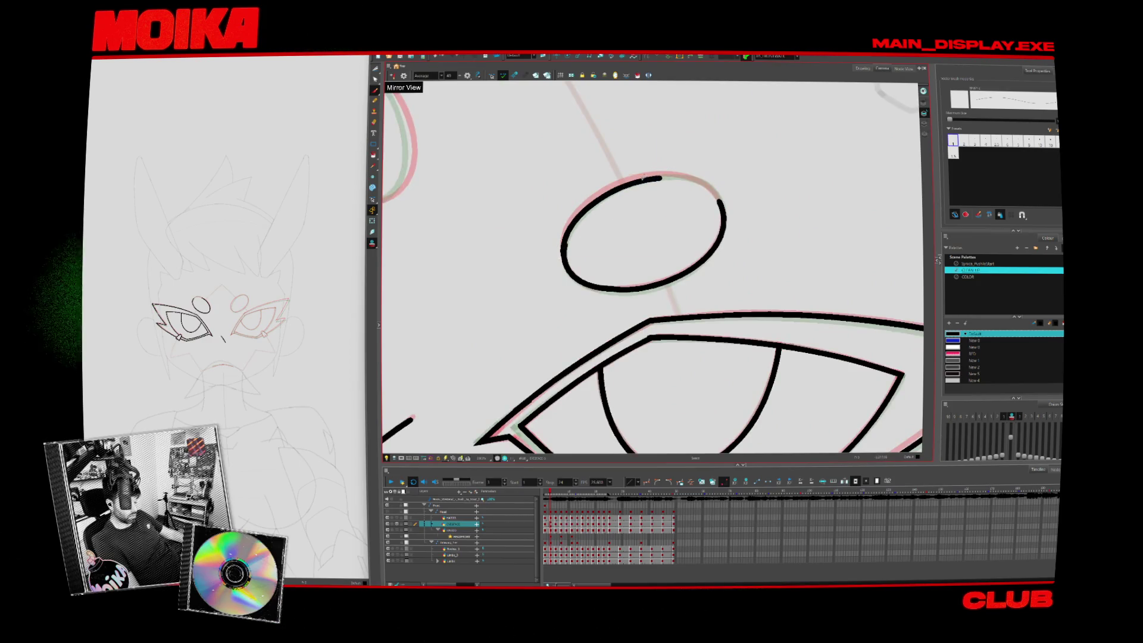
{"action": "mouse_move", "coordinate": [660, 194]}
{"action": "left_mouse_down"}
{"action": "mouse_move", "coordinate": [682, 153]}
{"action": "mouse_move", "coordinate": [708, 173]}
{"action": "left_mouse_up"}
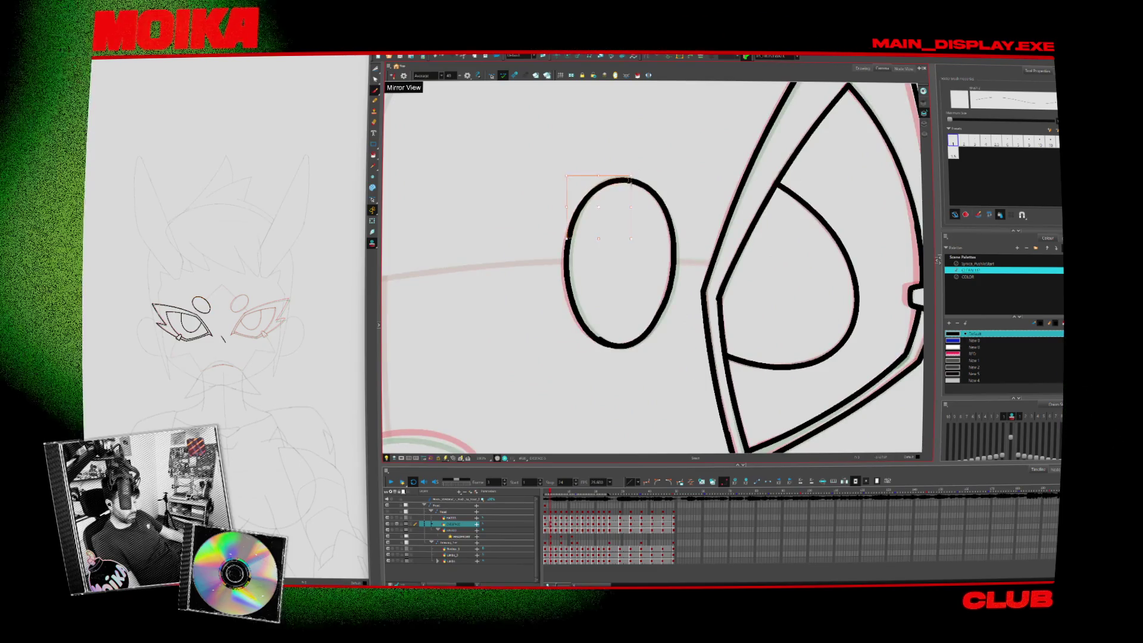
Compare the drawing with the finished dot, then return to the partial dot
{"action": "key", "text": "period"}
{"action": "left_click_drag", "start_coordinate": [707, 231], "coordinate": [611, 272]}
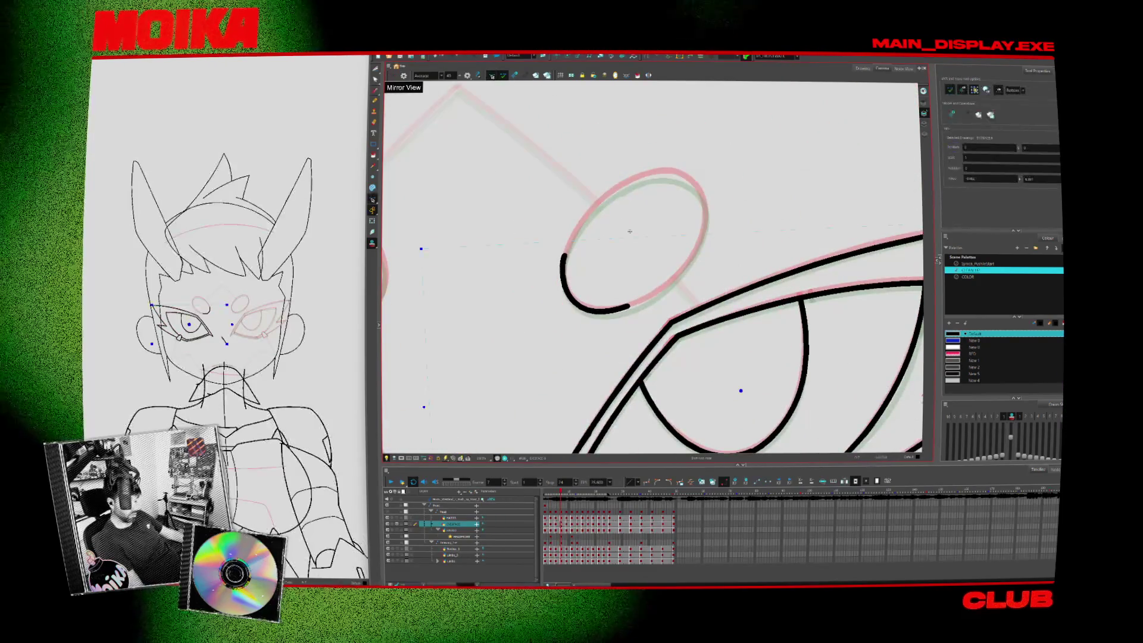
{"action": "key", "text": "period"}
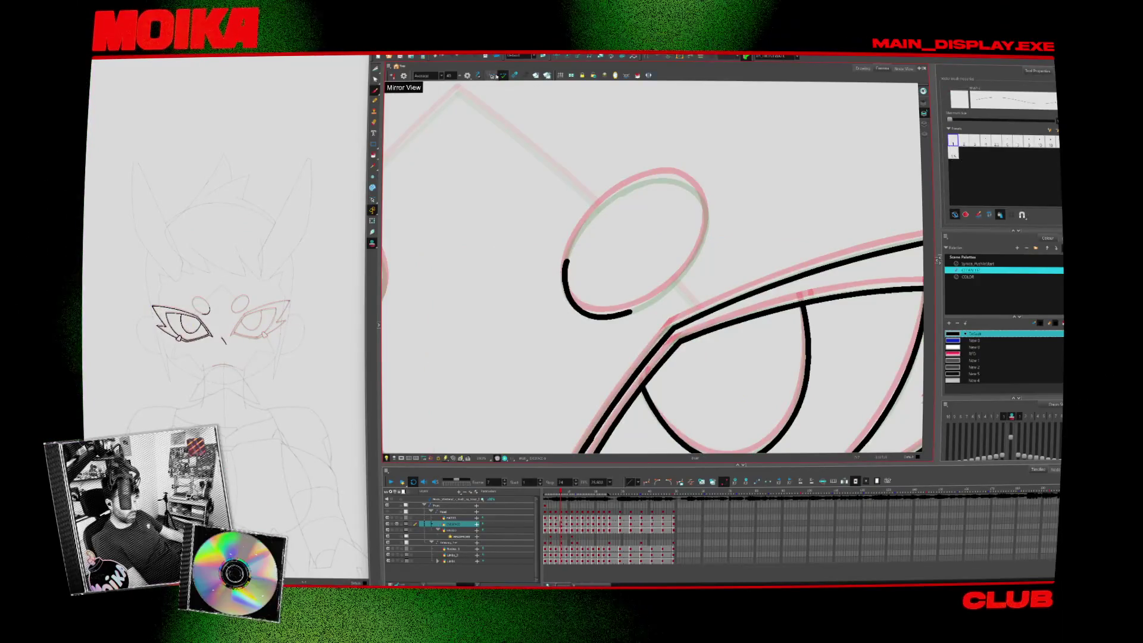
{"action": "left_click", "coordinate": [492, 75]}
{"action": "key", "text": "comma"}
{"action": "key", "text": "period"}
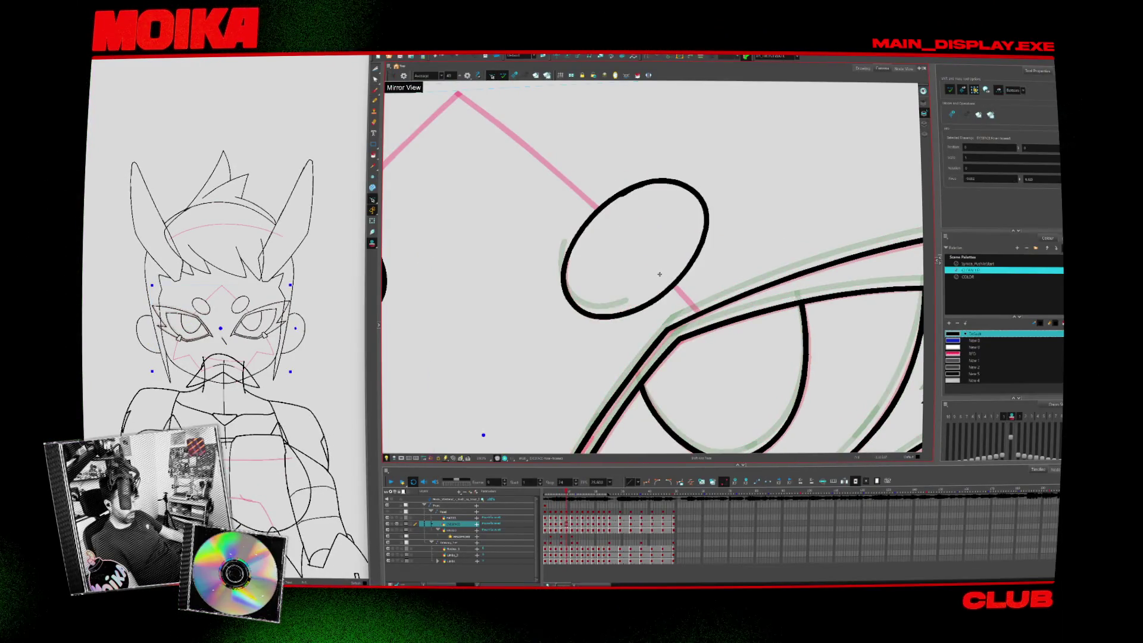
{"action": "key", "text": "period"}
{"action": "key", "text": "comma"}
{"action": "key", "text": "comma"}
{"action": "key", "text": "period"}
{"action": "key", "text": "period"}
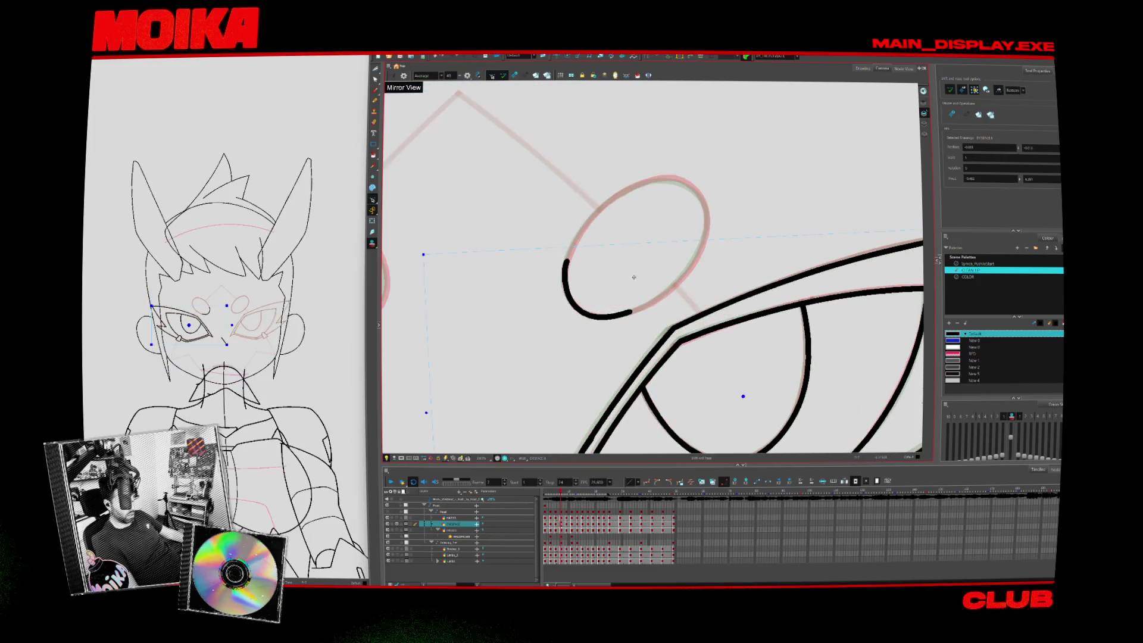
Try lengthening the dot outline's top end, undo it, and check the mirrored view
{"action": "key", "text": "alt+b"}
{"action": "left_click_drag", "start_coordinate": [672, 178], "coordinate": [680, 180]}
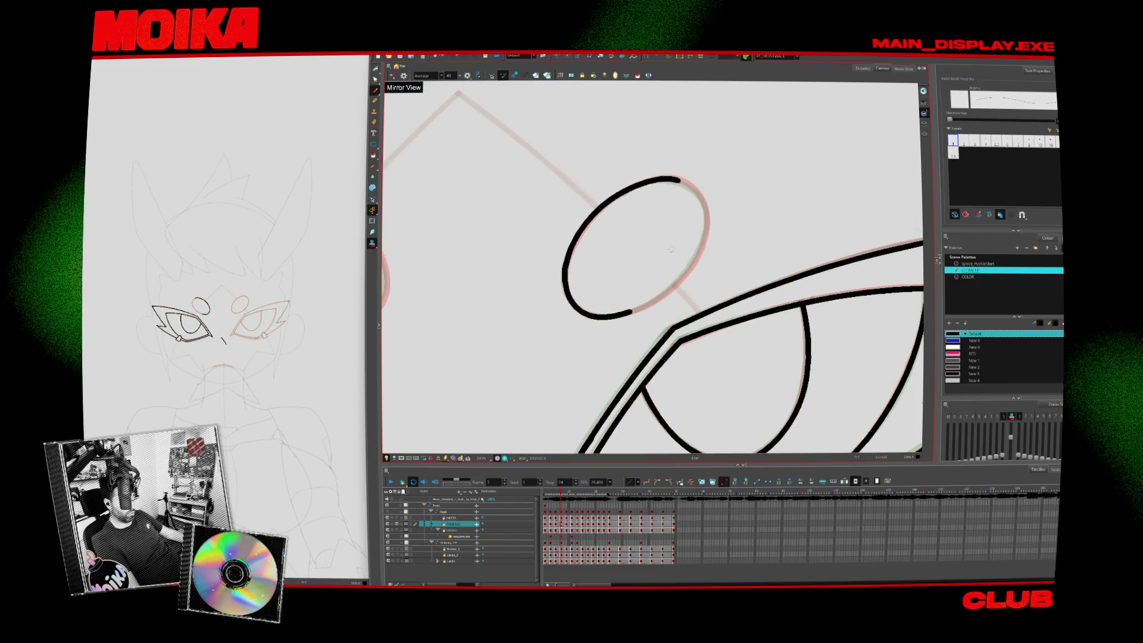
{"action": "key", "text": "ctrl+z"}
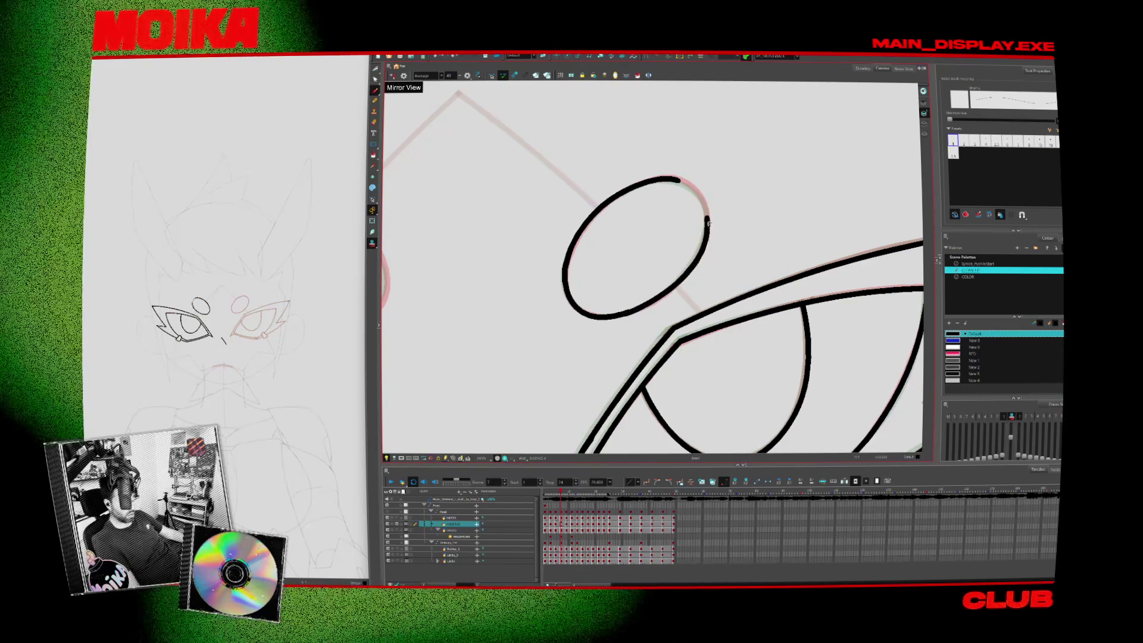
{"action": "key", "text": "4"}
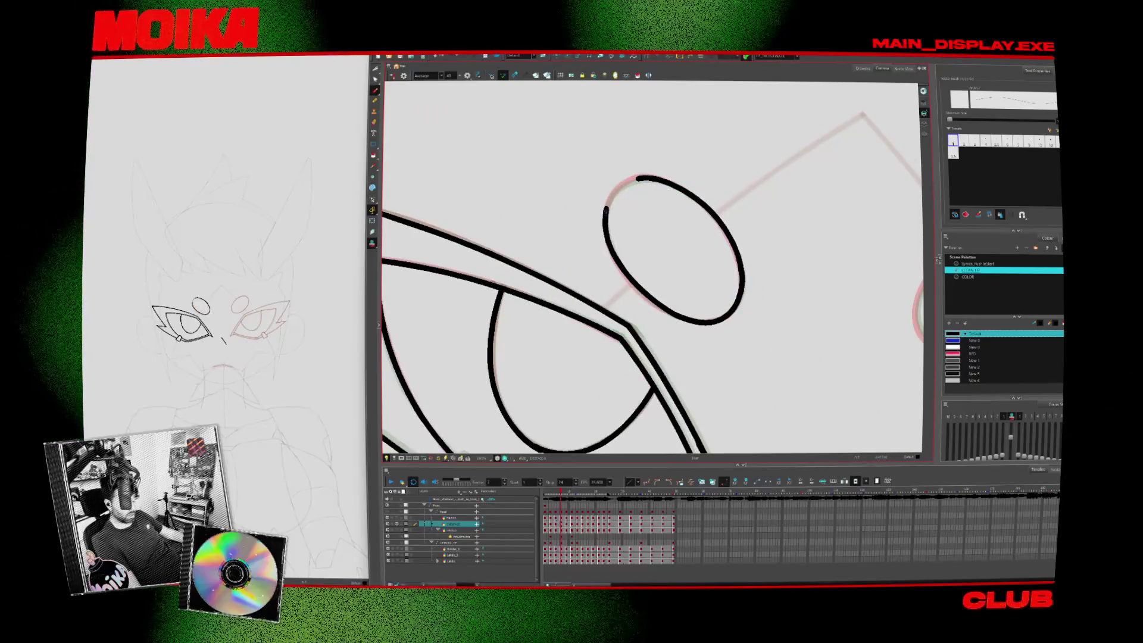
{"action": "key", "text": "period"}
{"action": "key", "text": "period"}
{"action": "key", "text": "period"}
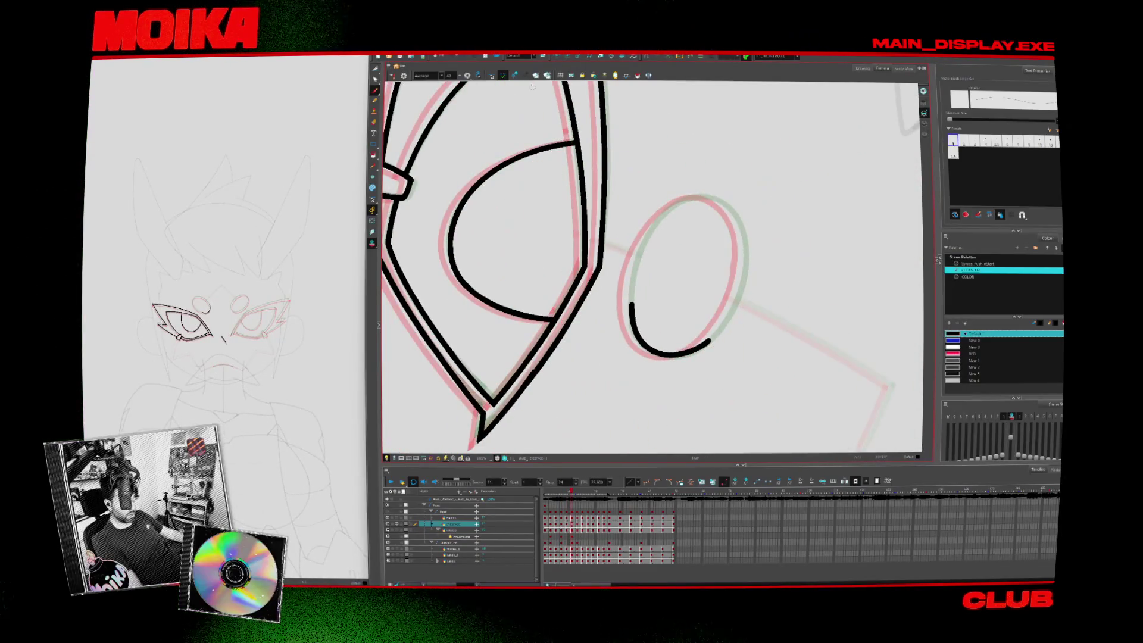
{"action": "key", "text": "alt+s"}
{"action": "key", "text": "period"}
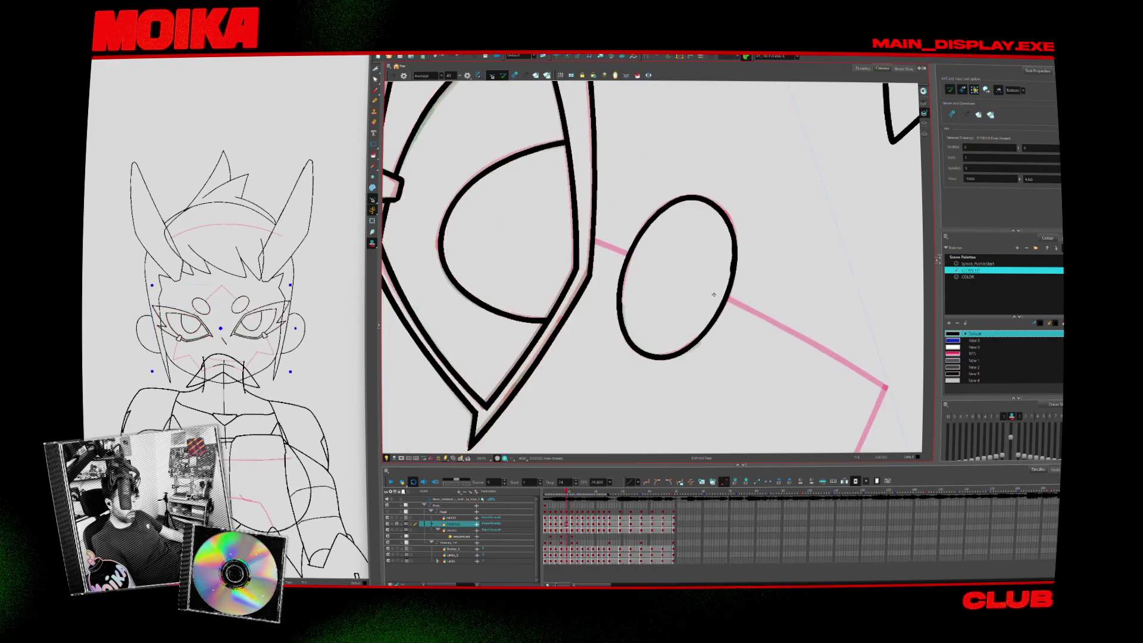
Extend the dot outline to its lower arc and close the open upper-left arc into an ellipse
{"action": "key", "text": "comma"}
{"action": "key", "text": "comma"}
{"action": "key", "text": "alt+b"}
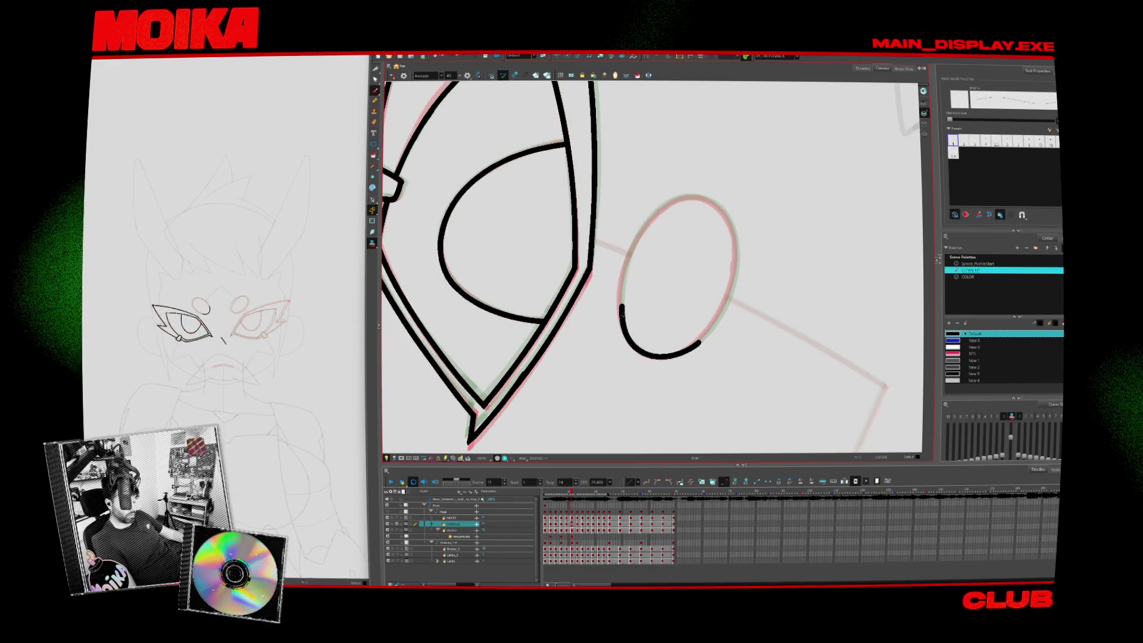
{"action": "left_click_drag", "start_coordinate": [659, 212], "coordinate": [623, 277]}
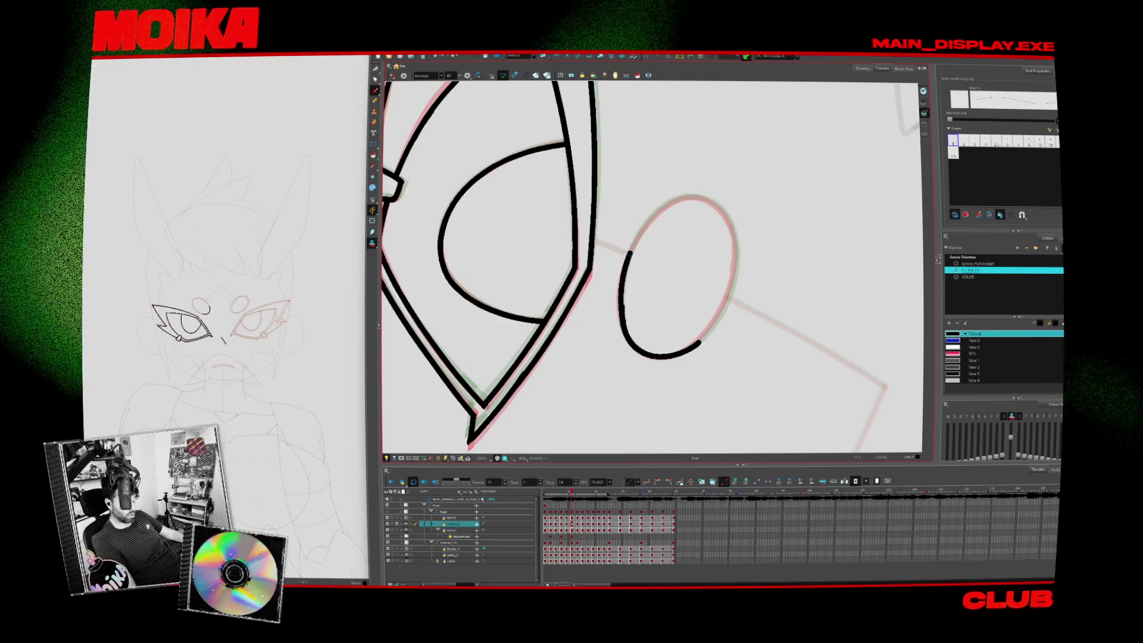
{"action": "key", "text": "4"}
{"action": "key", "text": "4"}
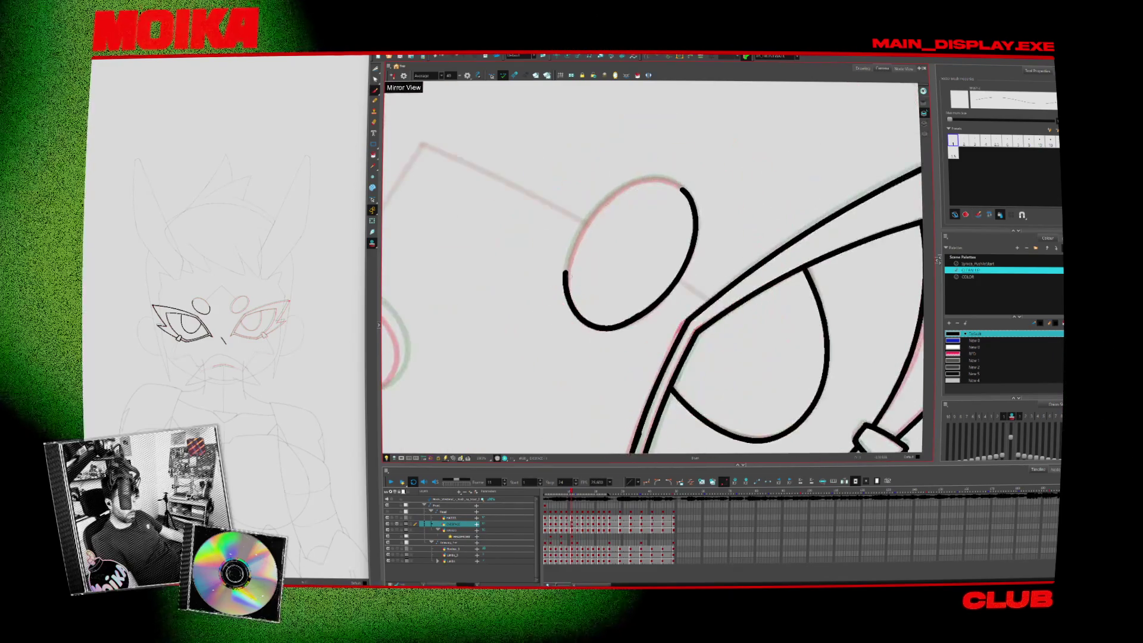
{"action": "left_click_drag", "start_coordinate": [680, 186], "coordinate": [565, 274]}
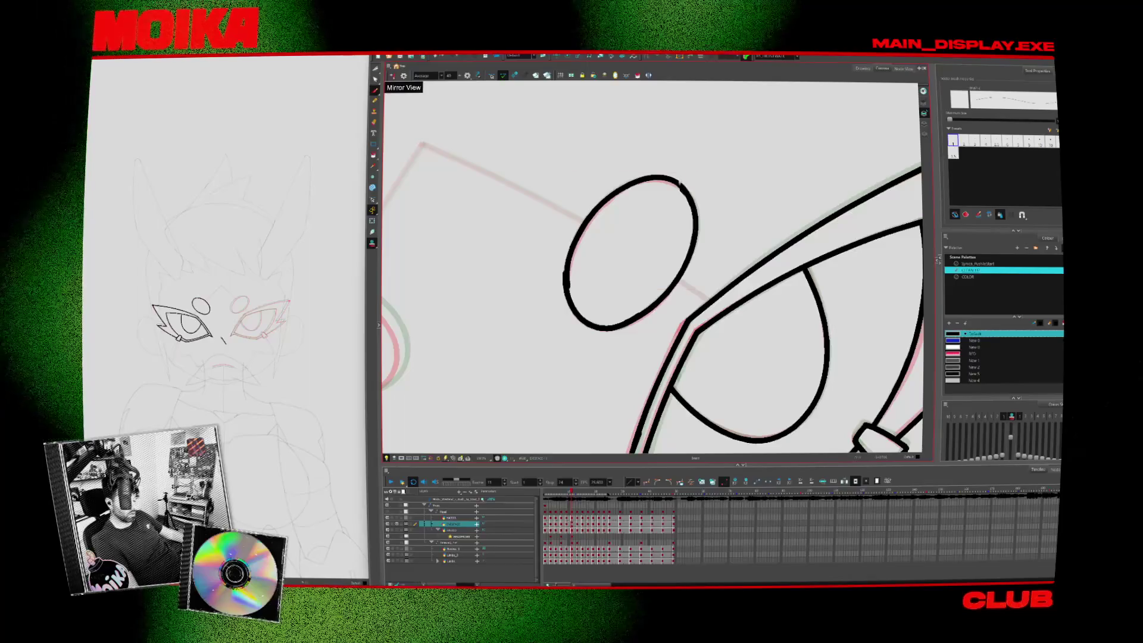
{"action": "key", "text": "period"}
{"action": "key", "text": "comma"}
{"action": "key", "text": "period"}
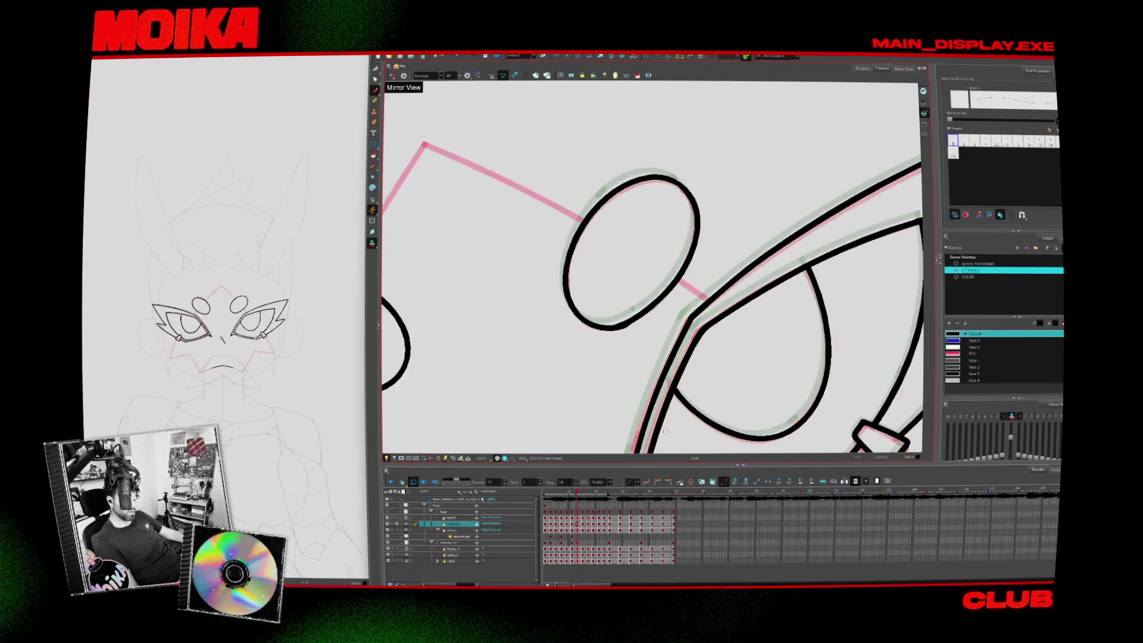
{"action": "key", "text": "comma"}
{"action": "key", "text": "comma"}
{"action": "key", "text": "comma"}
{"action": "key", "text": "comma"}
{"action": "key", "text": "comma"}
{"action": "key", "text": "comma"}
Zoom out, restore the unmirrored face view, and play the animation to review the drawings
{"action": "scroll", "coordinate": [668, 221], "scroll_direction": "down", "scroll_amount": 5}
{"action": "key", "text": "alt+z"}
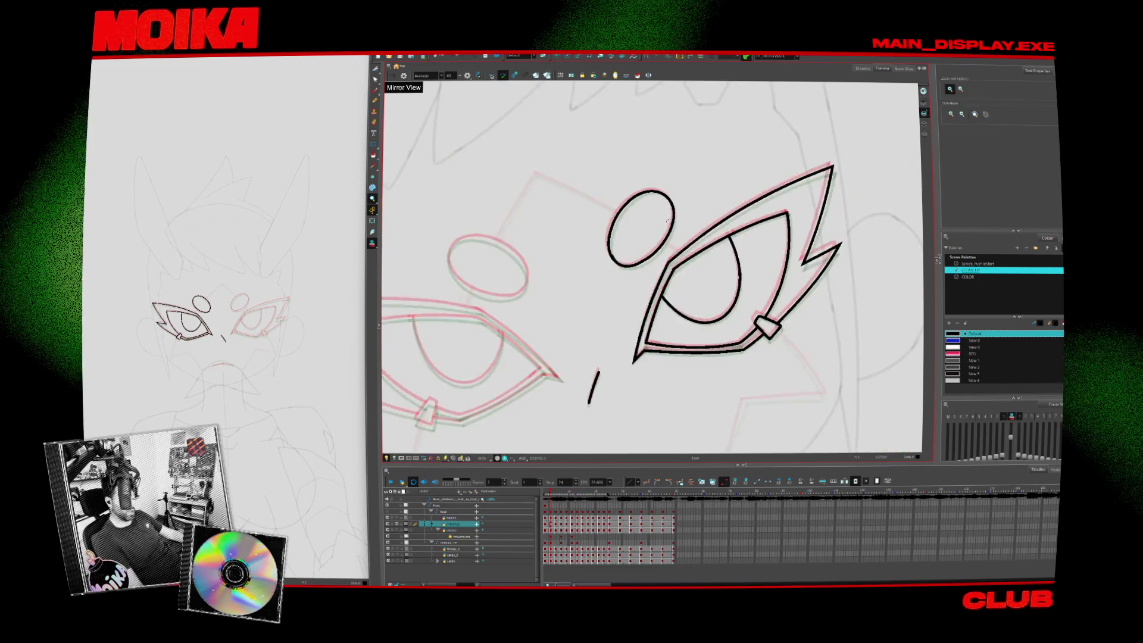
{"action": "key", "text": "4"}
{"action": "key", "text": "period"}
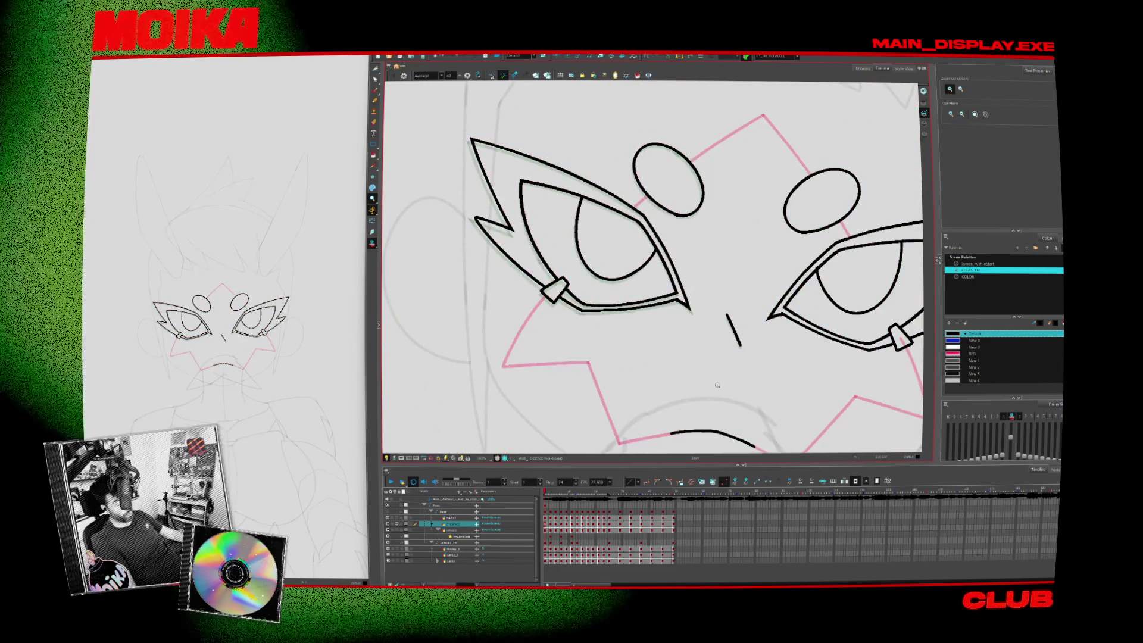
{"action": "key", "text": "period"}
{"action": "key", "text": "period"}
{"action": "key", "text": "period"}
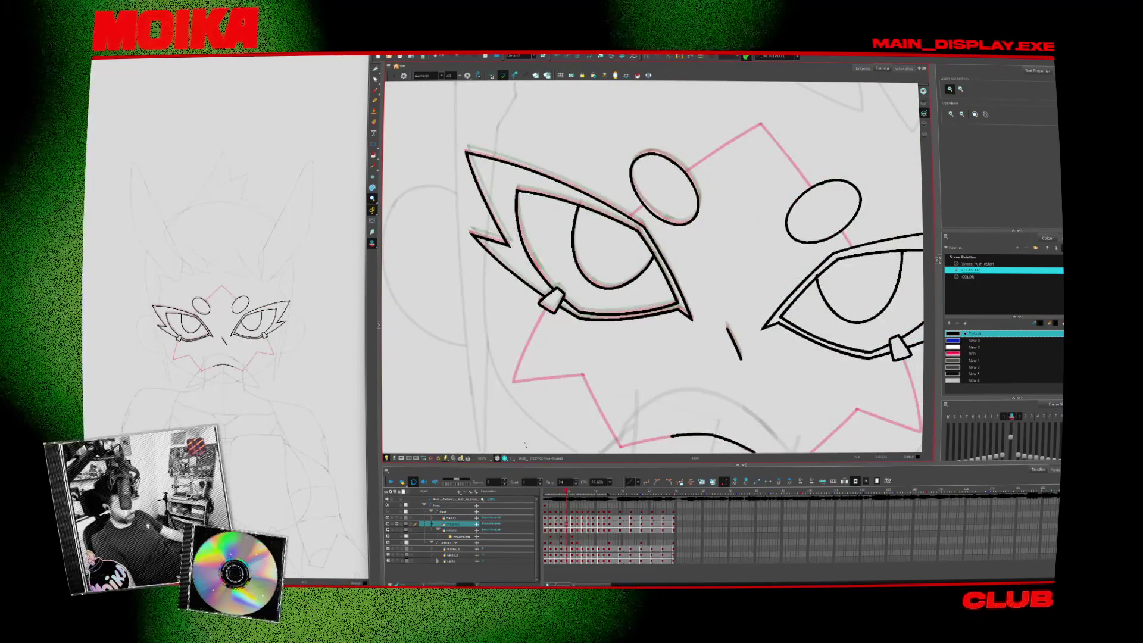
{"action": "key", "text": "comma"}
{"action": "key", "text": "period"}
{"action": "key", "text": "period"}
{"action": "key", "text": "shift+m"}
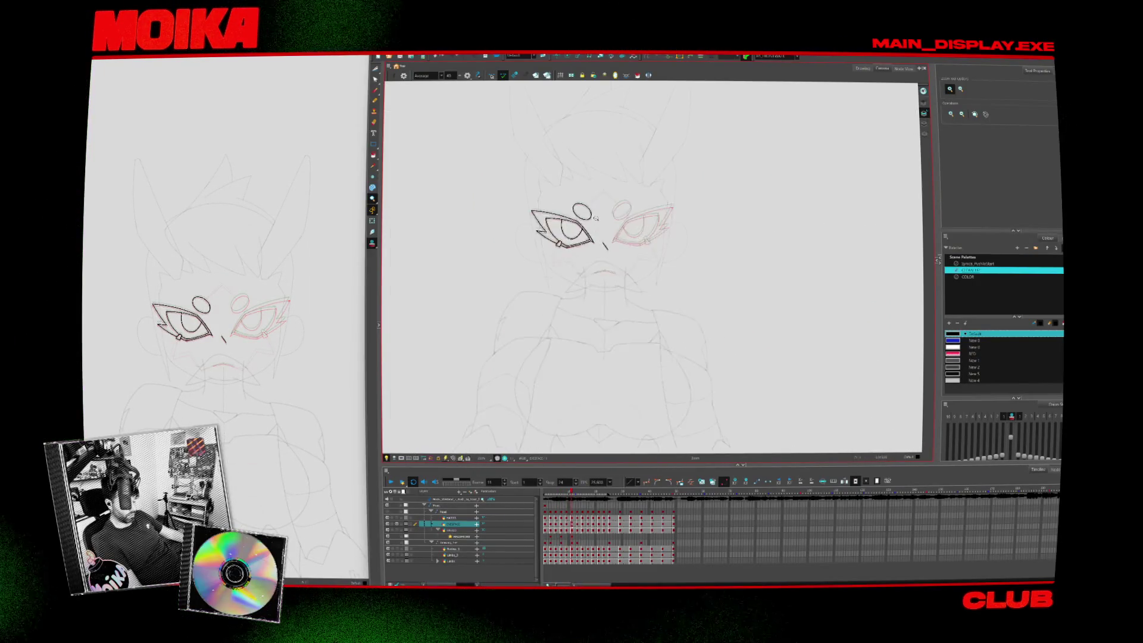
{"action": "left_click", "coordinate": [390, 481]}
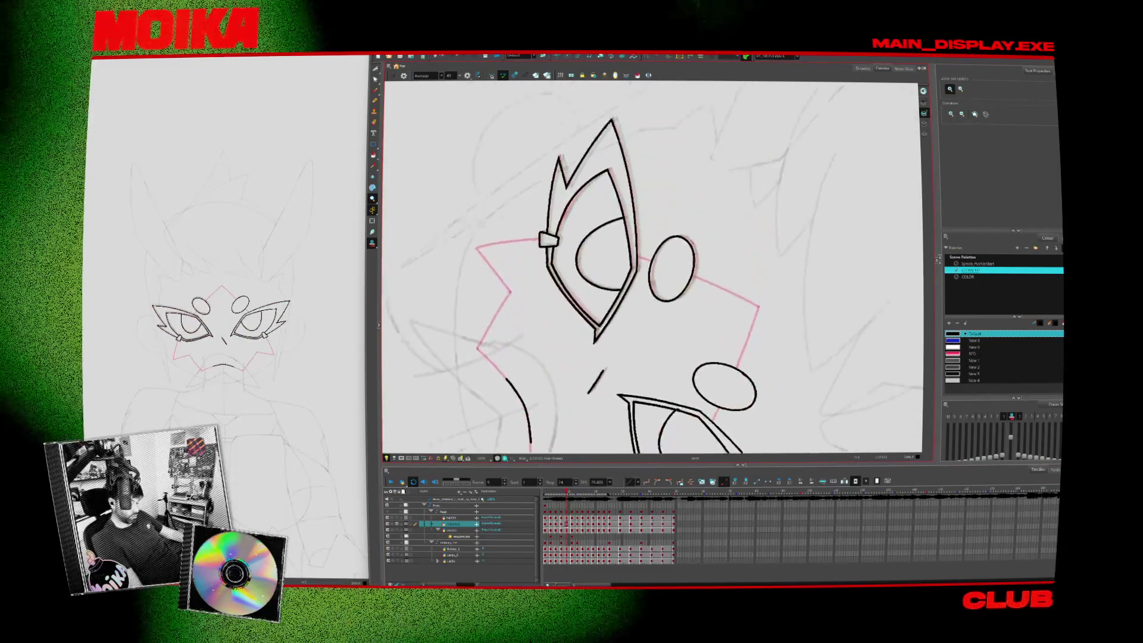
Zoom out to check the whole inked character, then zoom back in on the face
{"action": "key", "text": "alt+b"}
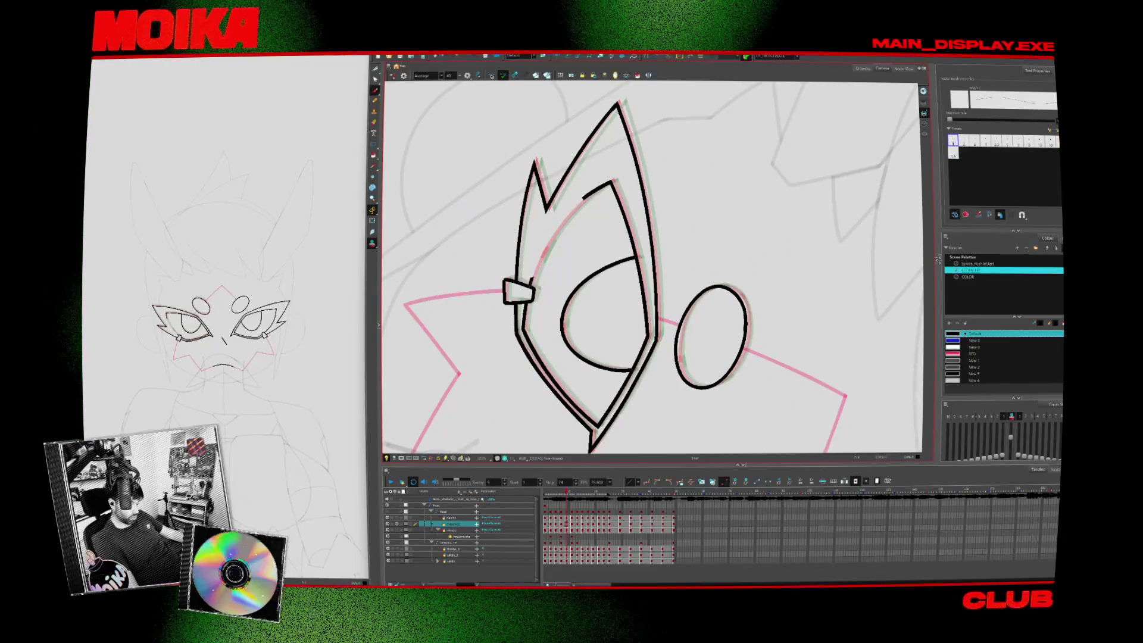
{"action": "key", "text": "alt+z"}
{"action": "key", "text": "2"}
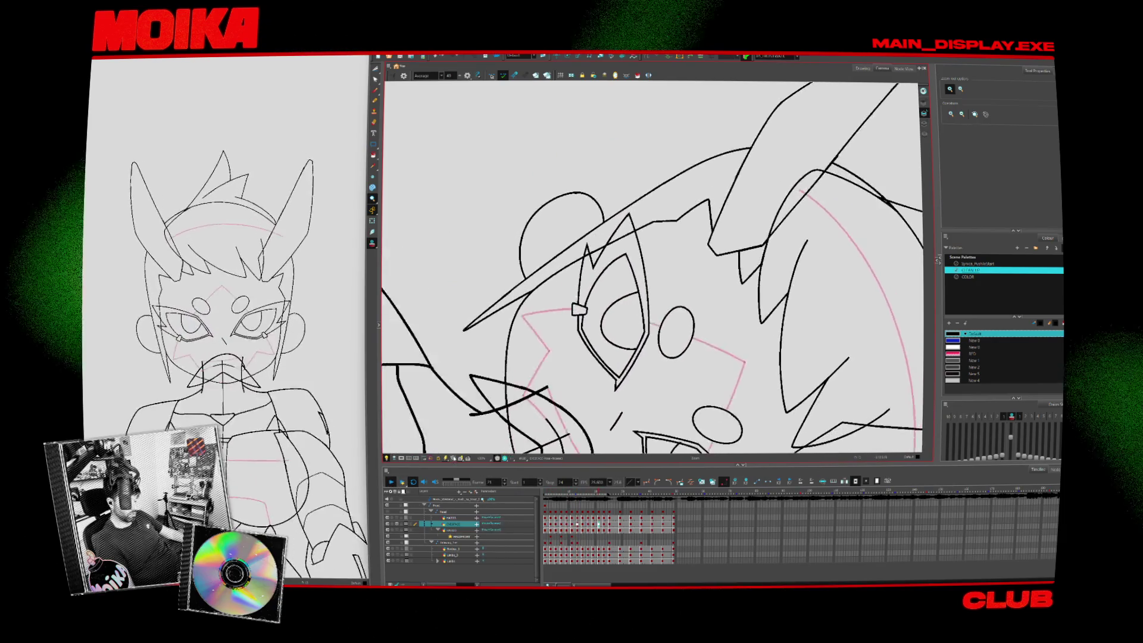
{"action": "key", "text": "shift+z"}
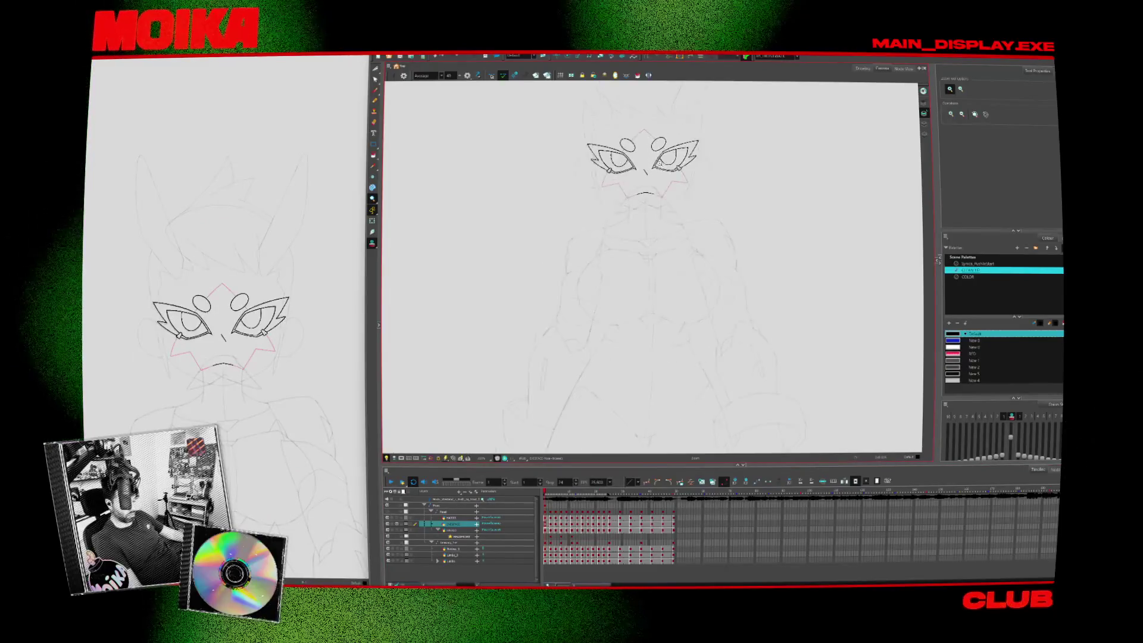
{"action": "left_click", "coordinate": [638, 228]}
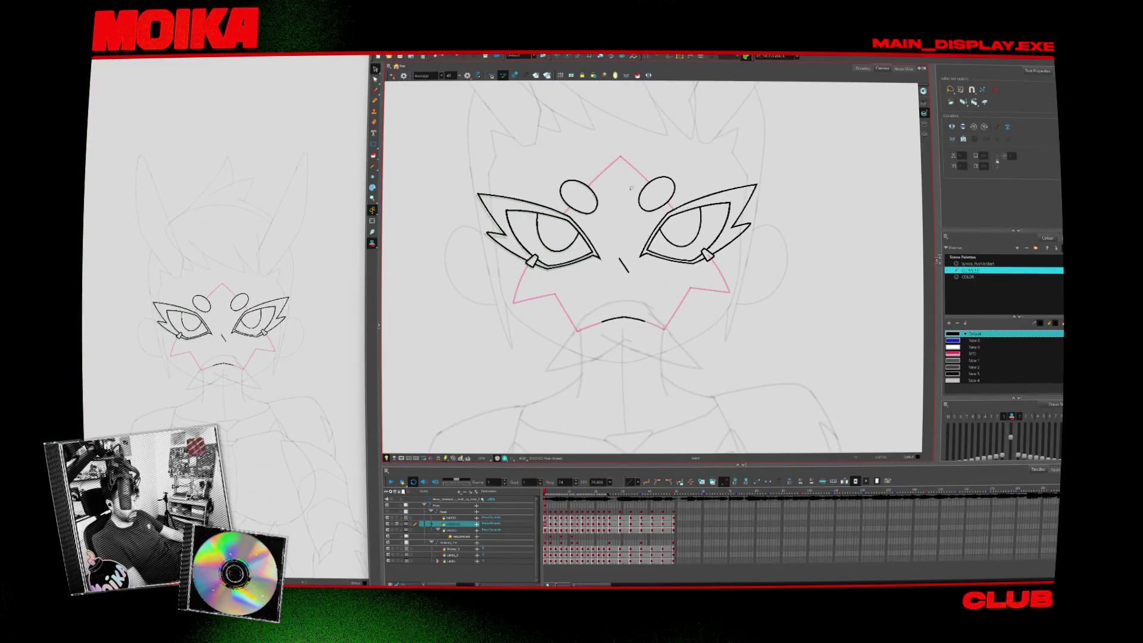
On the next drawing, place a flipped copy of the left eye over the right eye, then delete it
{"action": "key", "text": "period"}
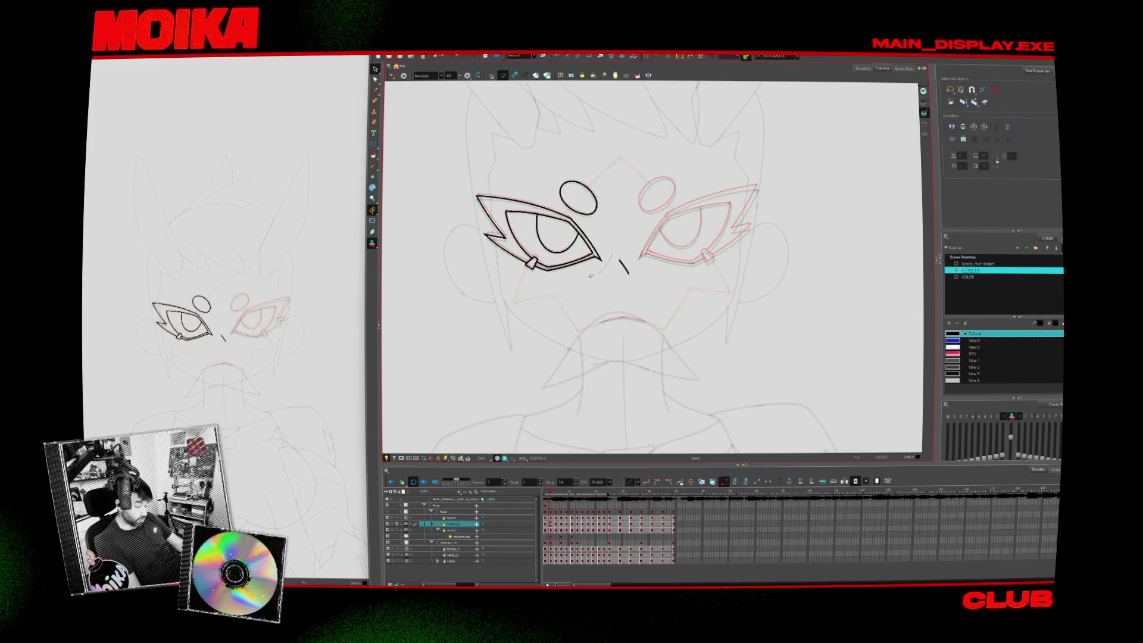
{"action": "left_click", "coordinate": [649, 75]}
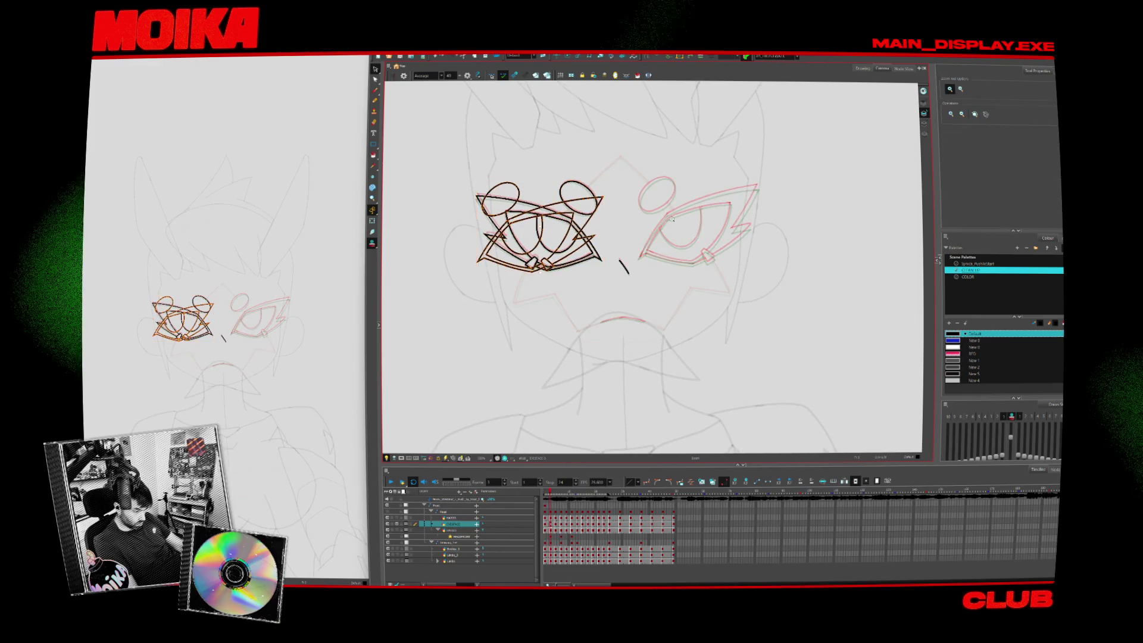
{"action": "key", "text": "2"}
{"action": "left_click_drag", "start_coordinate": [462, 247], "coordinate": [723, 240]}
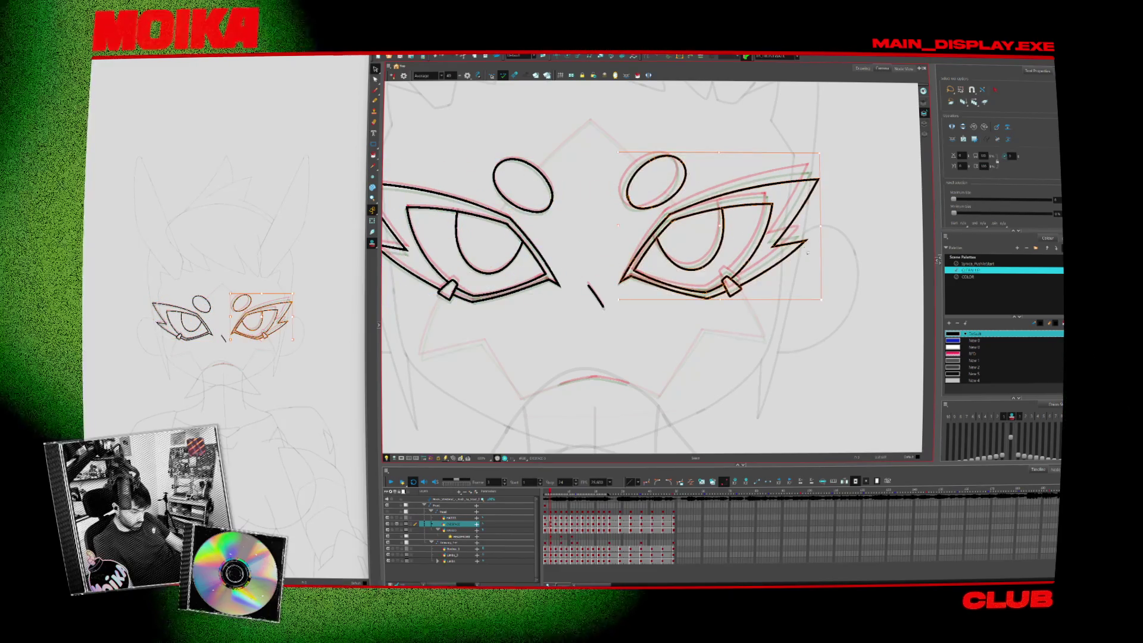
{"action": "key", "text": "Delete"}
Play back the animation, fit the whole figure in view, and step back a few drawings
{"action": "scroll", "coordinate": [774, 358], "scroll_direction": "up", "scroll_amount": 3}
{"action": "key", "text": "Return"}
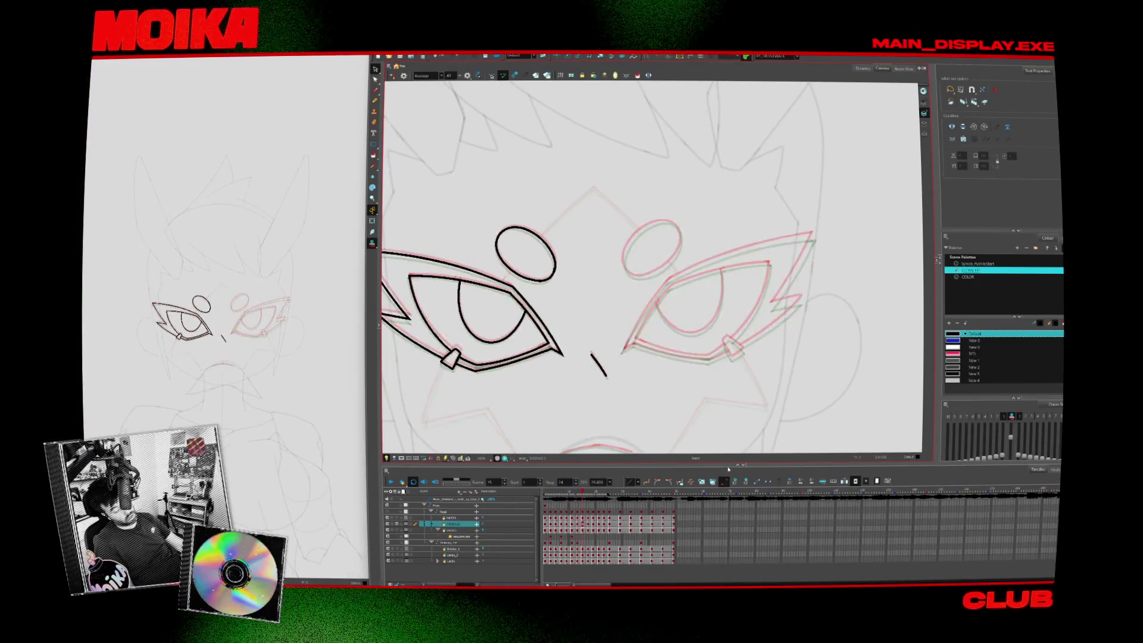
{"action": "key", "text": "shift+m"}
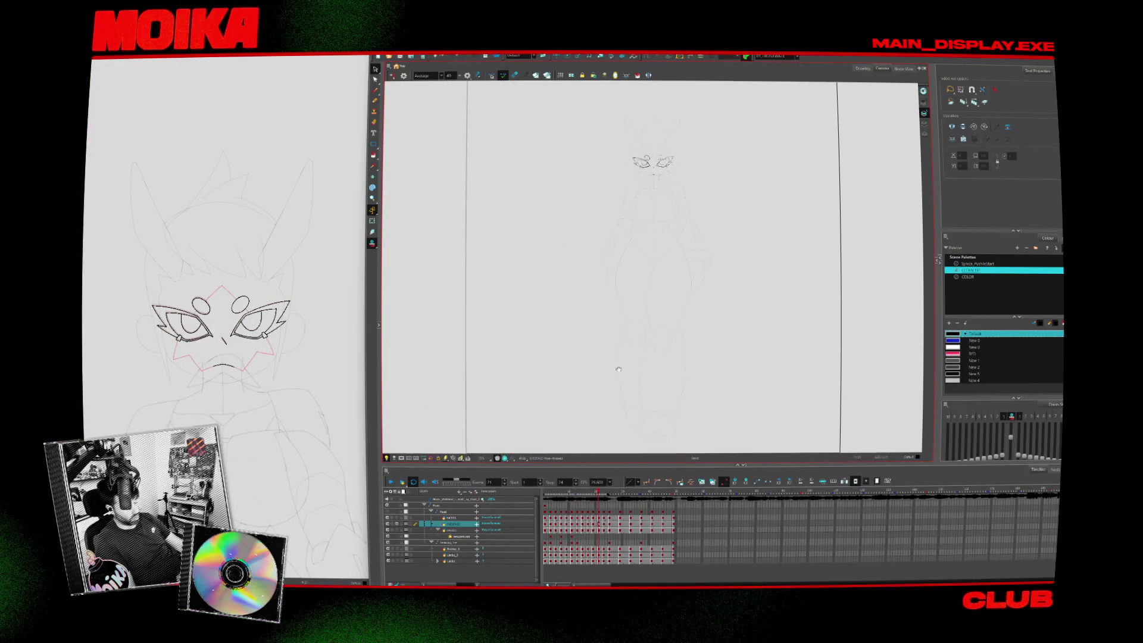
{"action": "scroll", "coordinate": [636, 217], "scroll_direction": "up", "scroll_amount": 2}
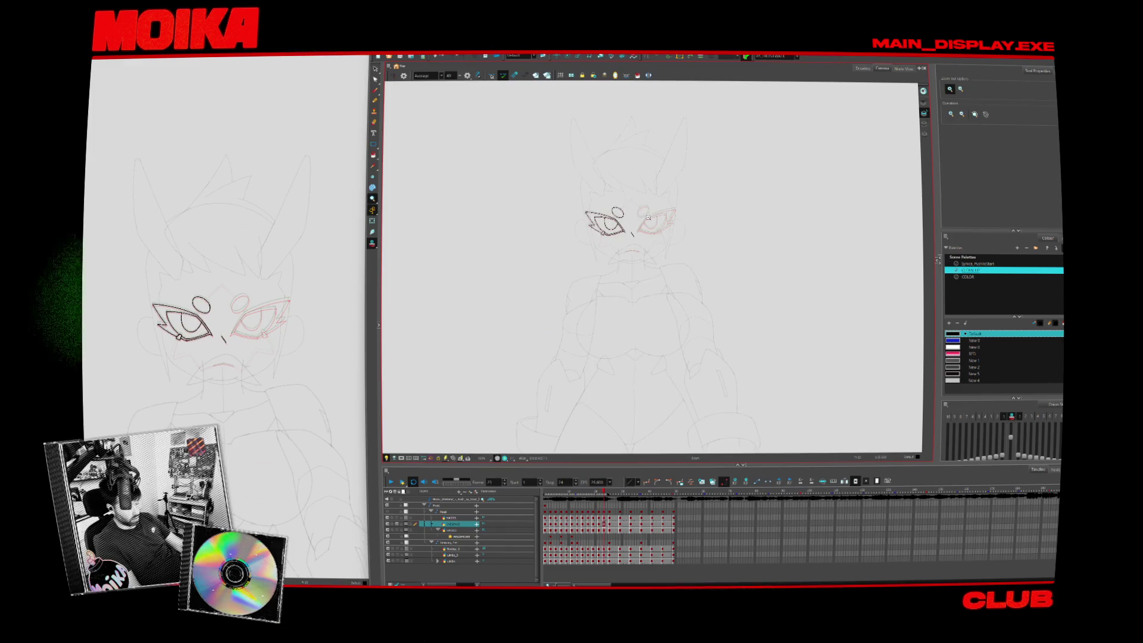
{"action": "scroll", "coordinate": [648, 218], "scroll_direction": "up", "scroll_amount": 4}
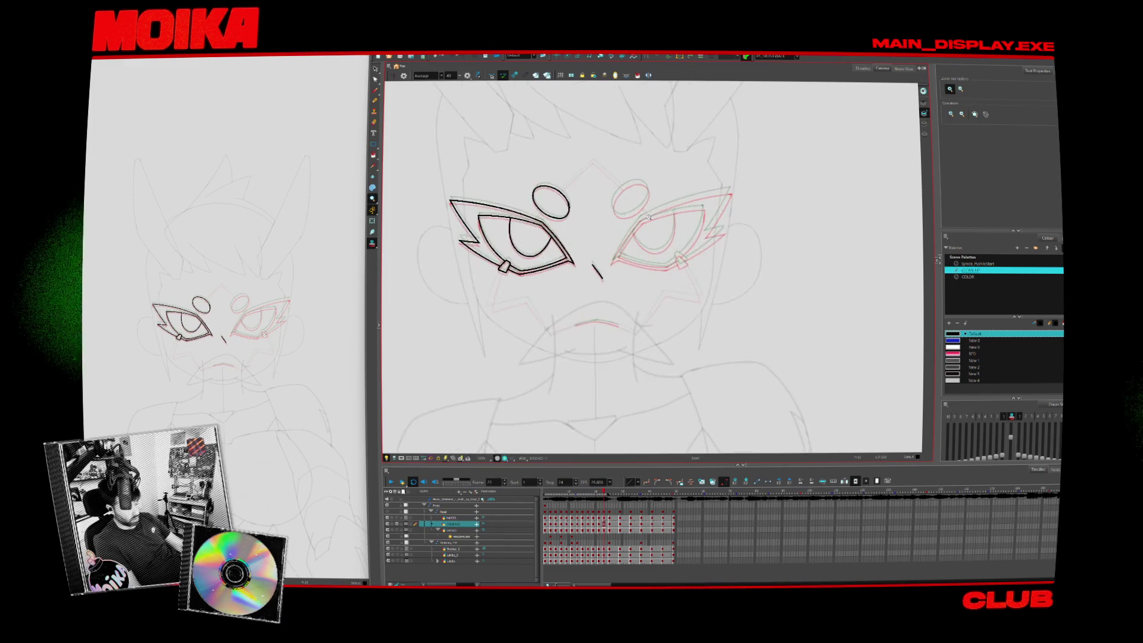
{"action": "key", "text": "alt+s"}
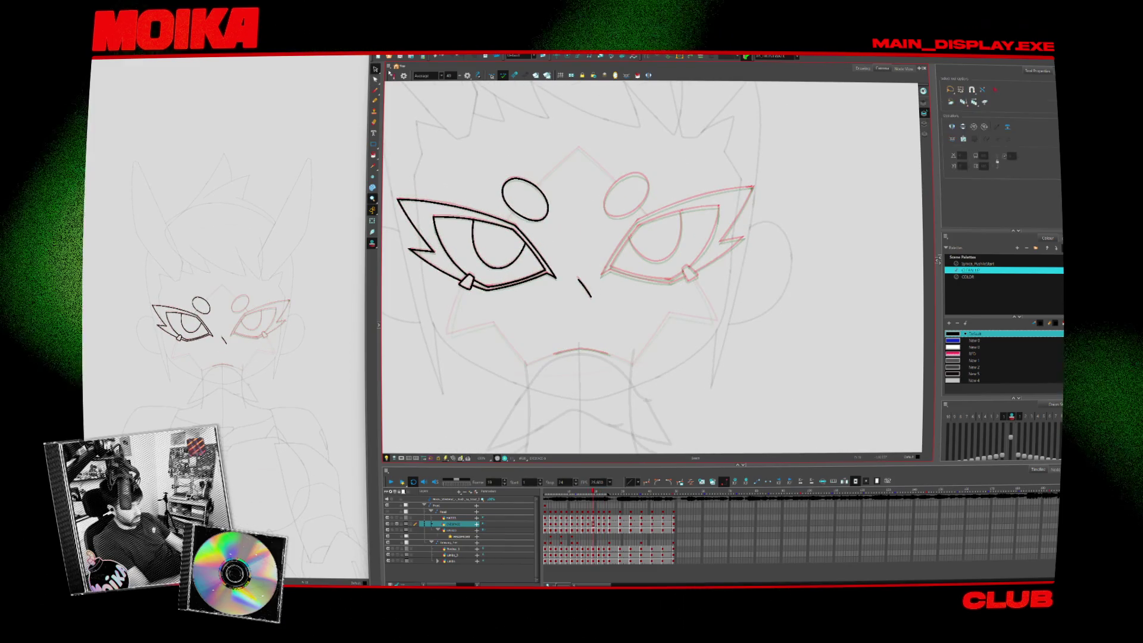
{"action": "key", "text": "comma"}
{"action": "key", "text": "comma"}
{"action": "key", "text": "comma"}
{"action": "key", "text": "comma"}
{"action": "key", "text": "comma"}
{"action": "key", "text": "comma"}
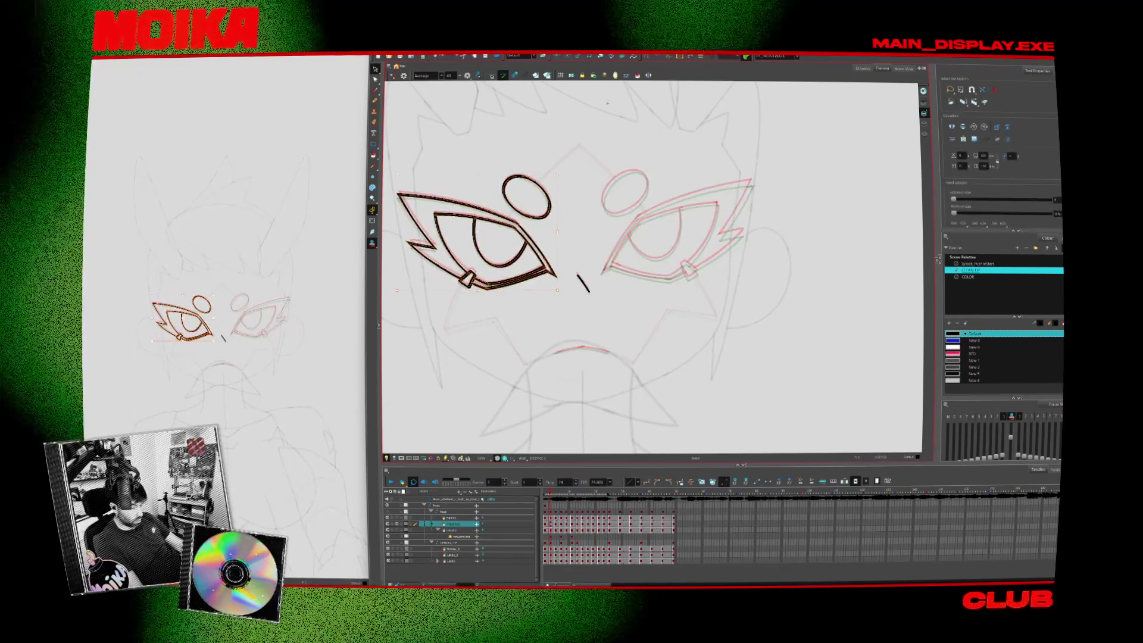
Paste a horizontally flipped copy of the left eye over the right eye
{"action": "key", "text": "ctrl+c"}
{"action": "key", "text": "ctrl+v"}
{"action": "key", "text": "4"}
{"action": "mouse_move", "coordinate": [415, 142]}
{"action": "left_mouse_down"}
{"action": "mouse_move", "coordinate": [510, 246]}
{"action": "mouse_move", "coordinate": [714, 243]}
{"action": "mouse_move", "coordinate": [768, 226]}
{"action": "mouse_move", "coordinate": [756, 226]}
{"action": "left_mouse_up"}
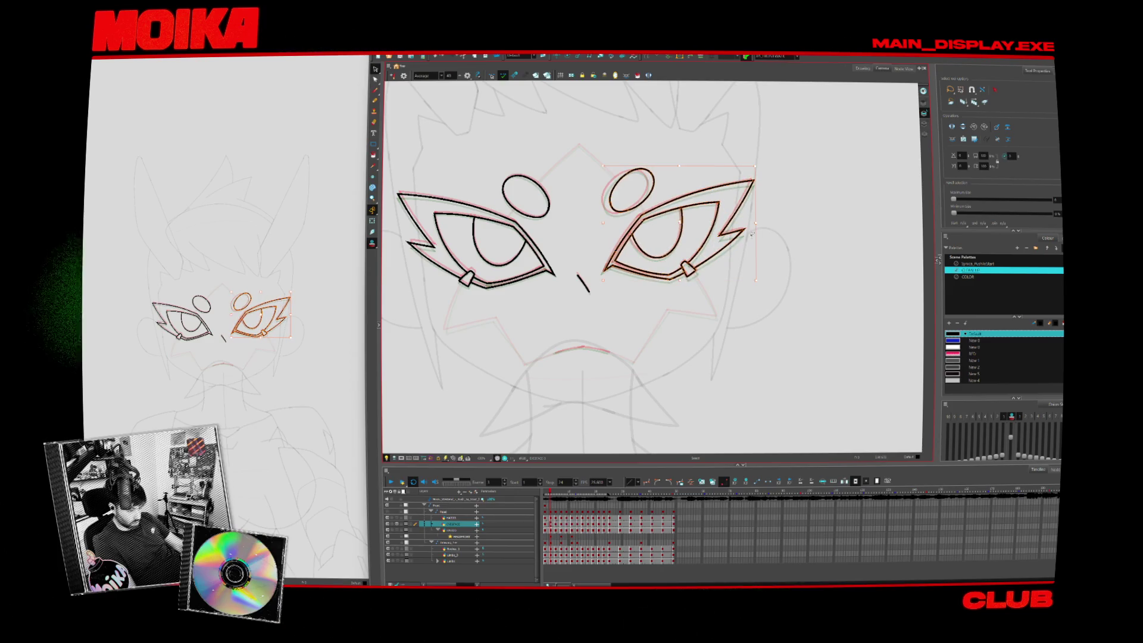
{"action": "left_click", "coordinate": [736, 239]}
Compare with the neighbouring drawing, then delete the mirrored right-eye copy
{"action": "key", "text": "shift+l"}
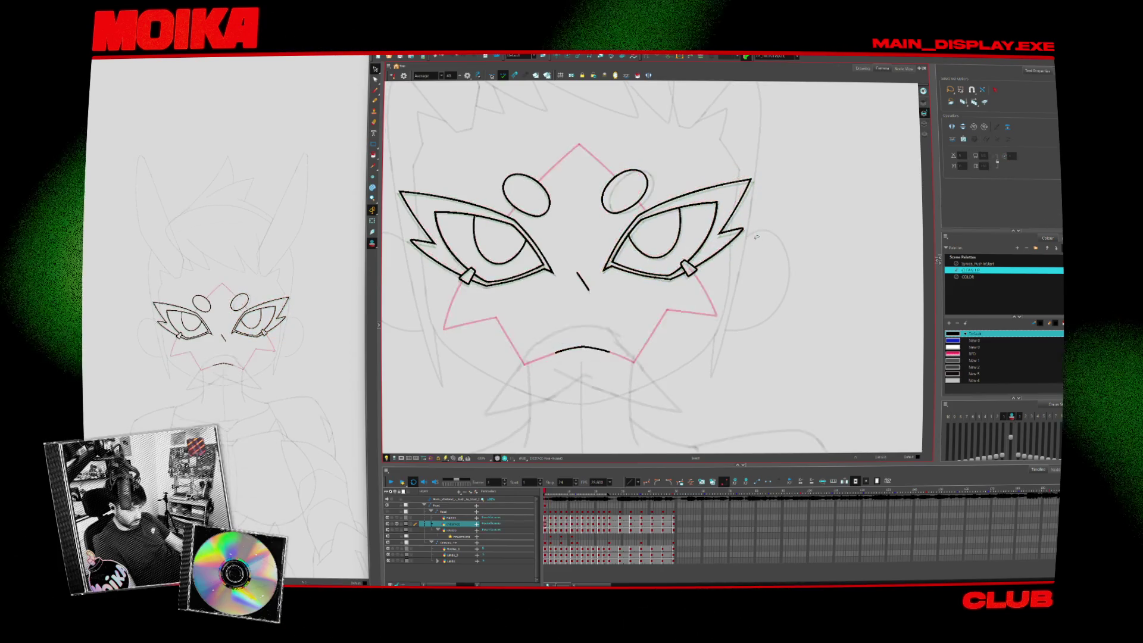
{"action": "key", "text": "shift+l"}
{"action": "left_click", "coordinate": [607, 269]}
{"action": "key", "text": "Delete"}
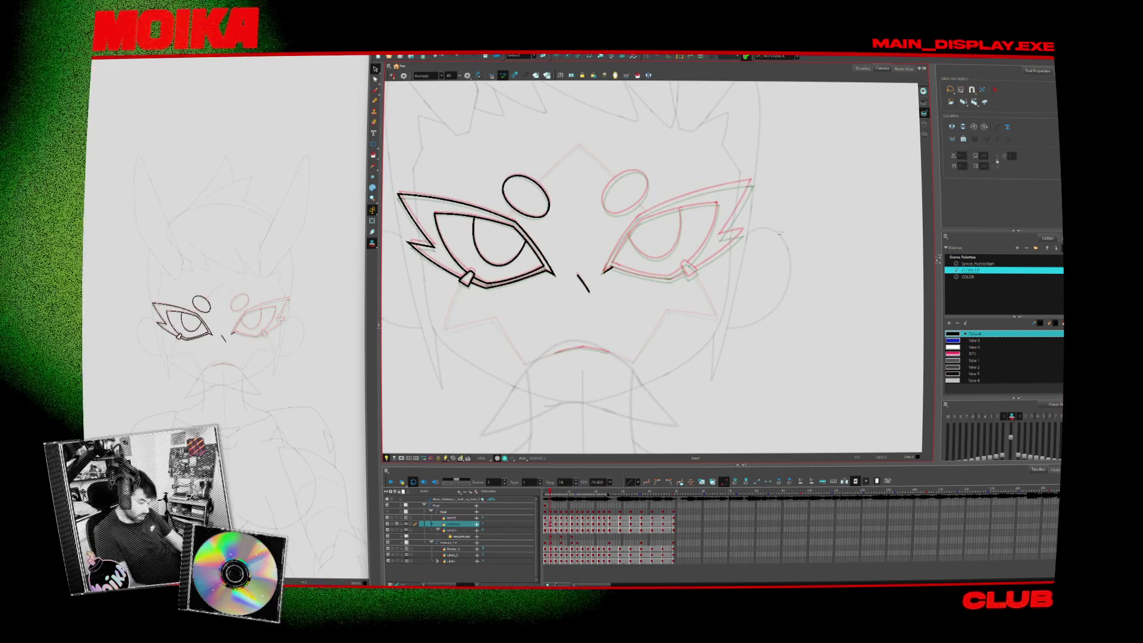
{"action": "key", "text": "shift+l"}
{"action": "key", "text": "shift+l"}
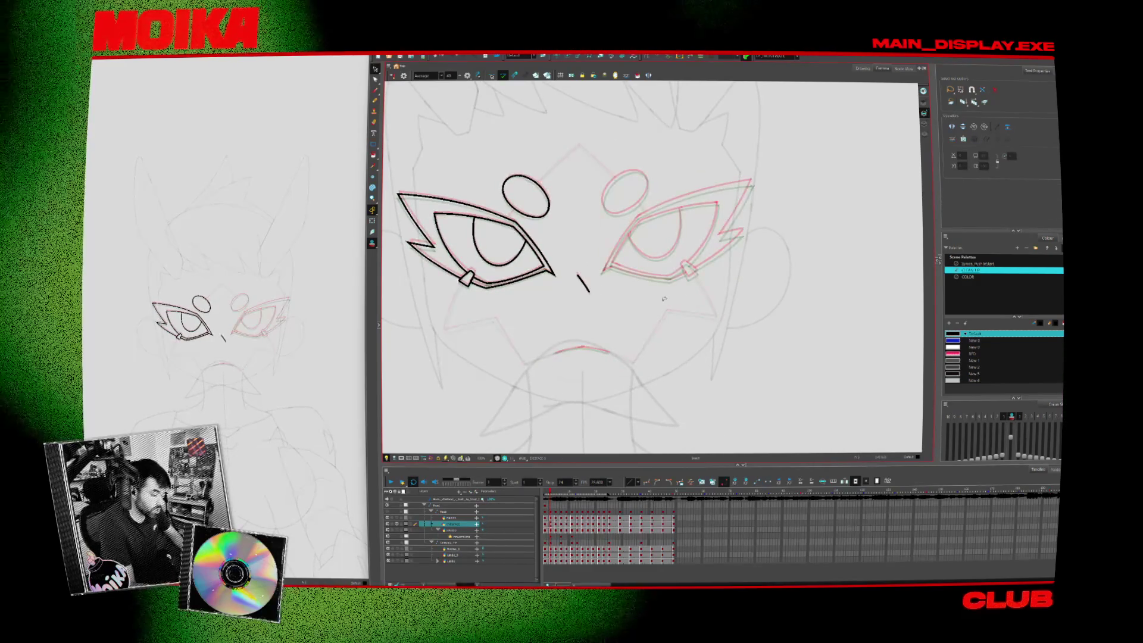
{"action": "scroll", "coordinate": [616, 250], "scroll_direction": "up", "scroll_amount": 3}
With the Brush tool, step through drawings and shift the view toward the right eye
{"action": "key", "text": "alt+b"}
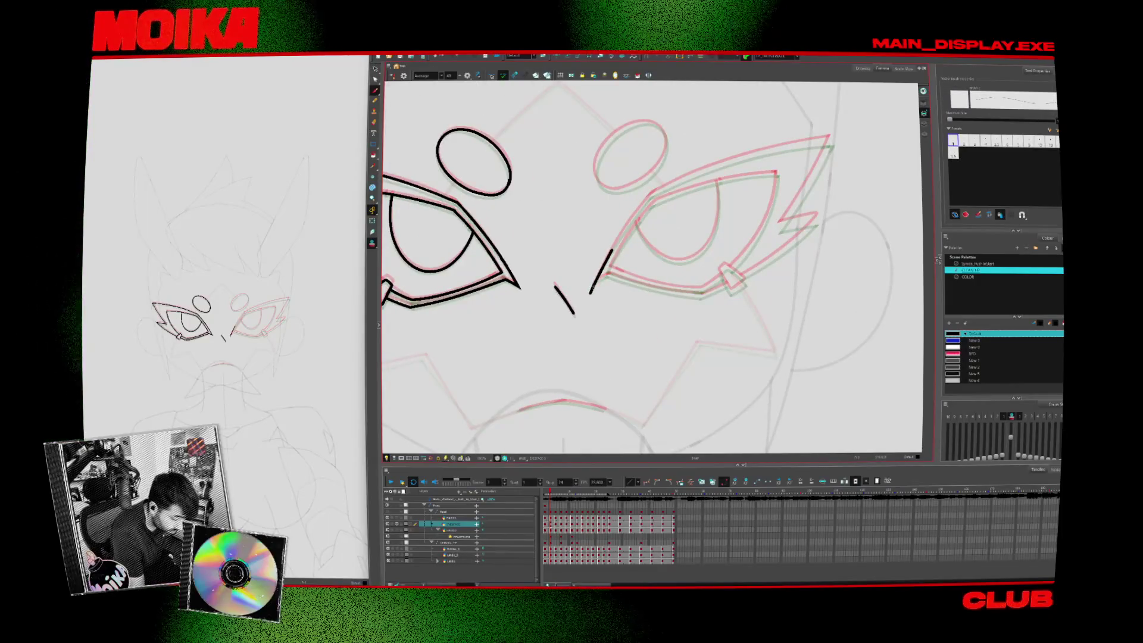
{"action": "key", "text": "period"}
{"action": "key", "text": "period"}
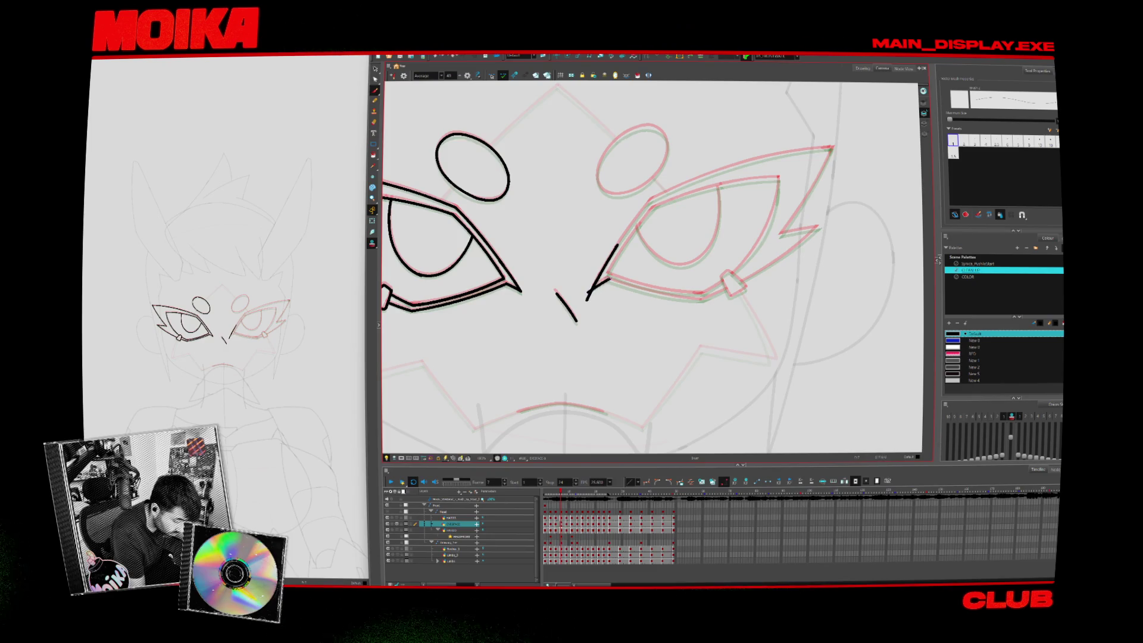
{"action": "key", "text": "period"}
{"action": "key", "text": "period"}
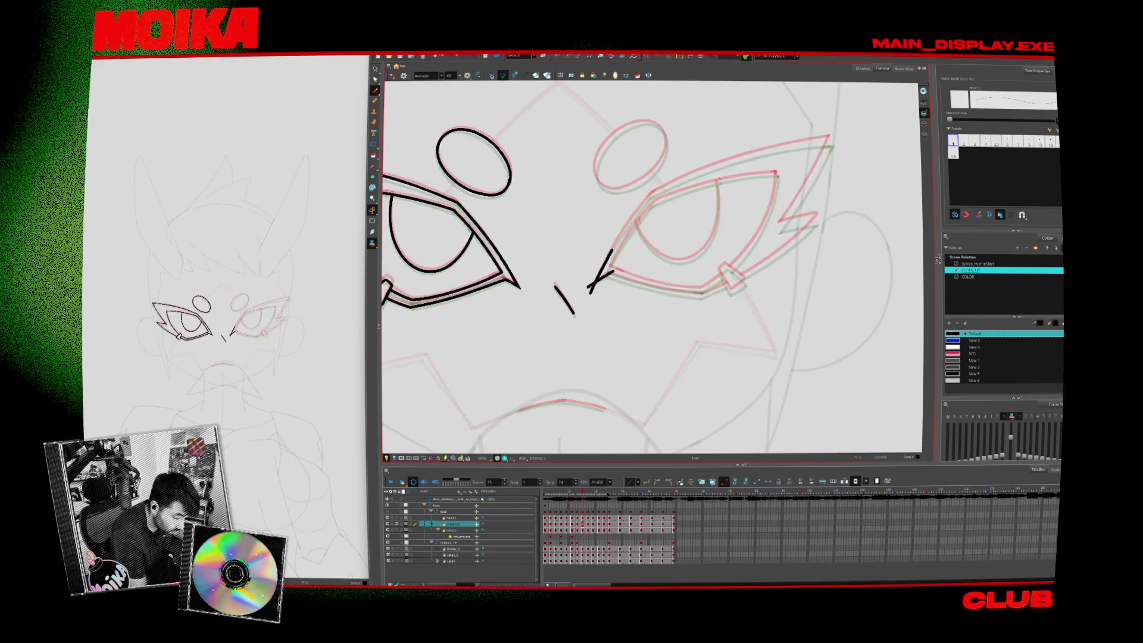
{"action": "left_click_drag", "start_coordinate": [655, 268], "coordinate": [595, 324]}
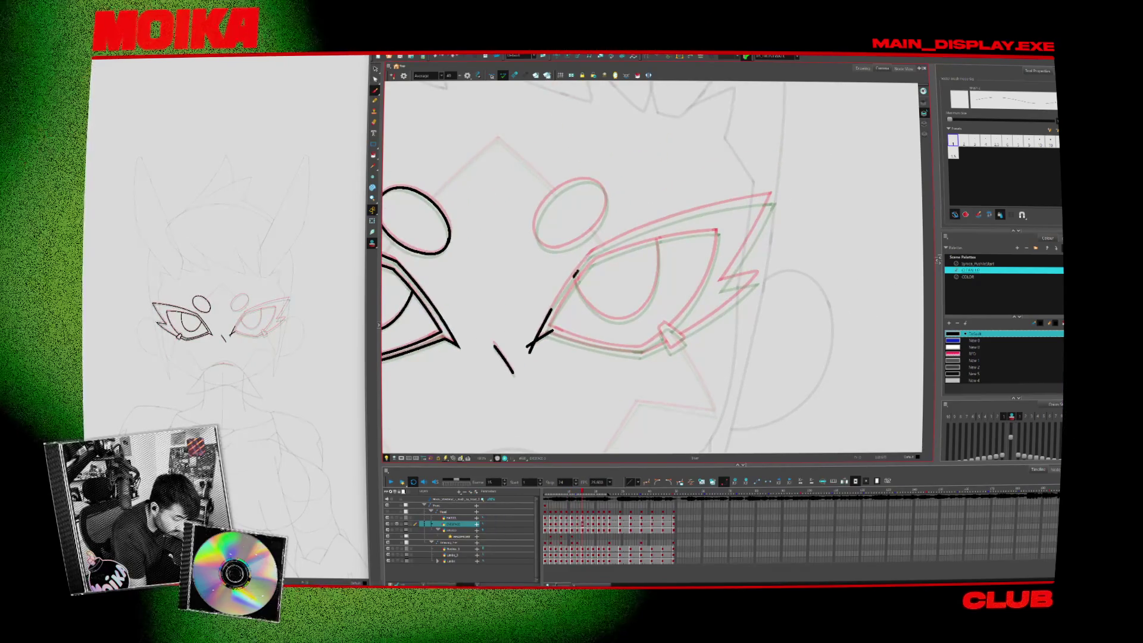
{"action": "key", "text": "comma"}
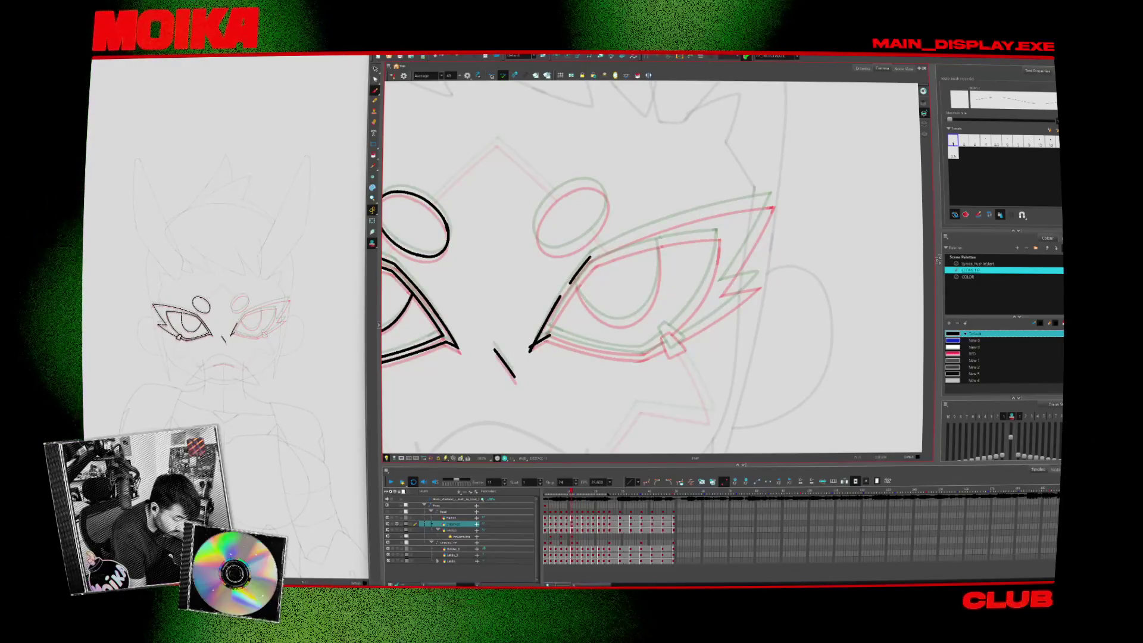
{"action": "key", "text": "comma"}
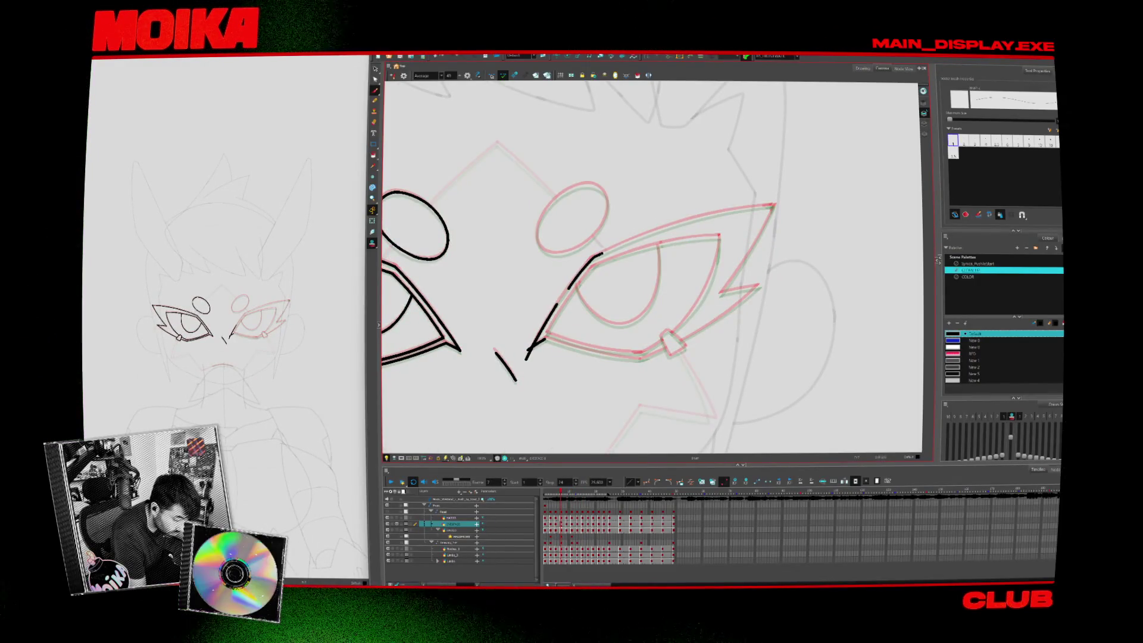
Draw the right eye's long black upper eyelid line, then step through drawings and play back to check it
{"action": "left_click_drag", "start_coordinate": [597, 254], "coordinate": [665, 225]}
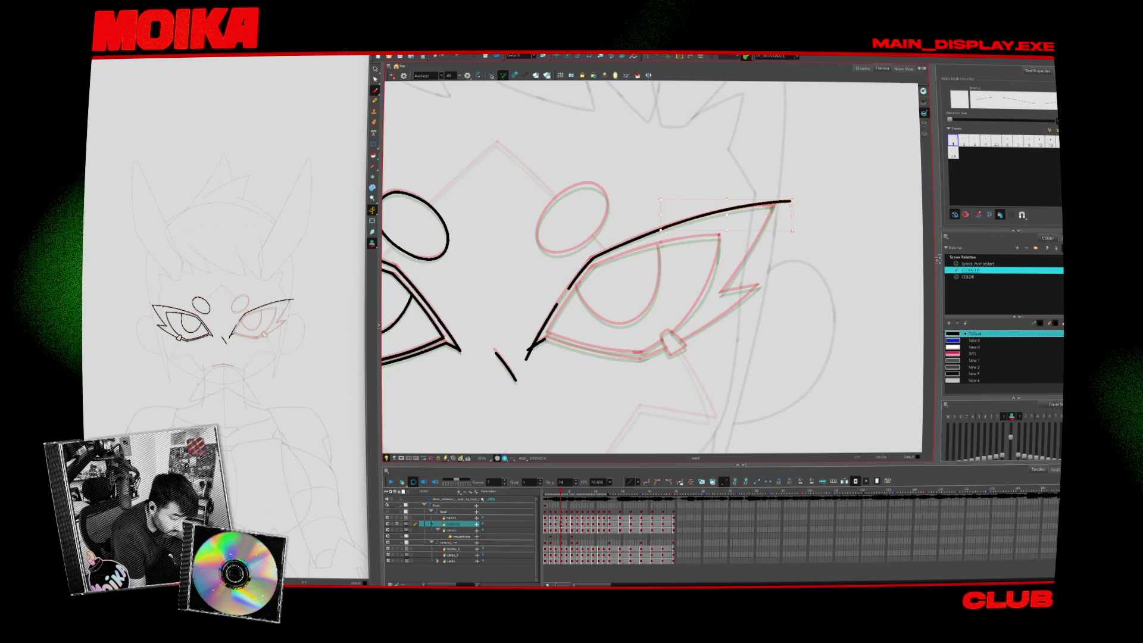
{"action": "key", "text": "period"}
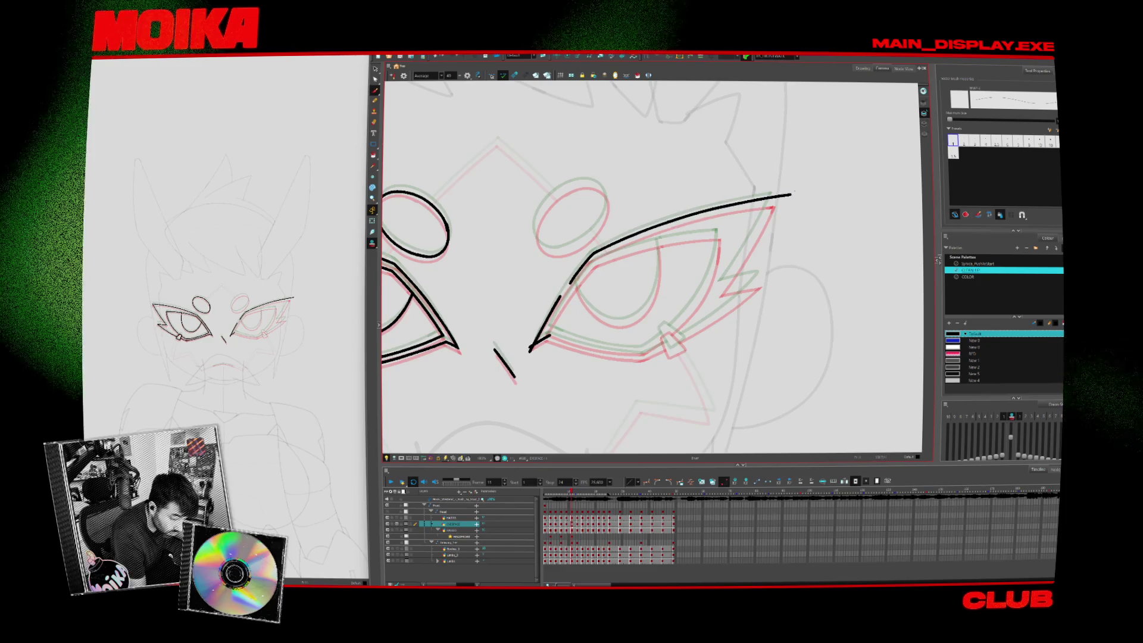
{"action": "key", "text": "period"}
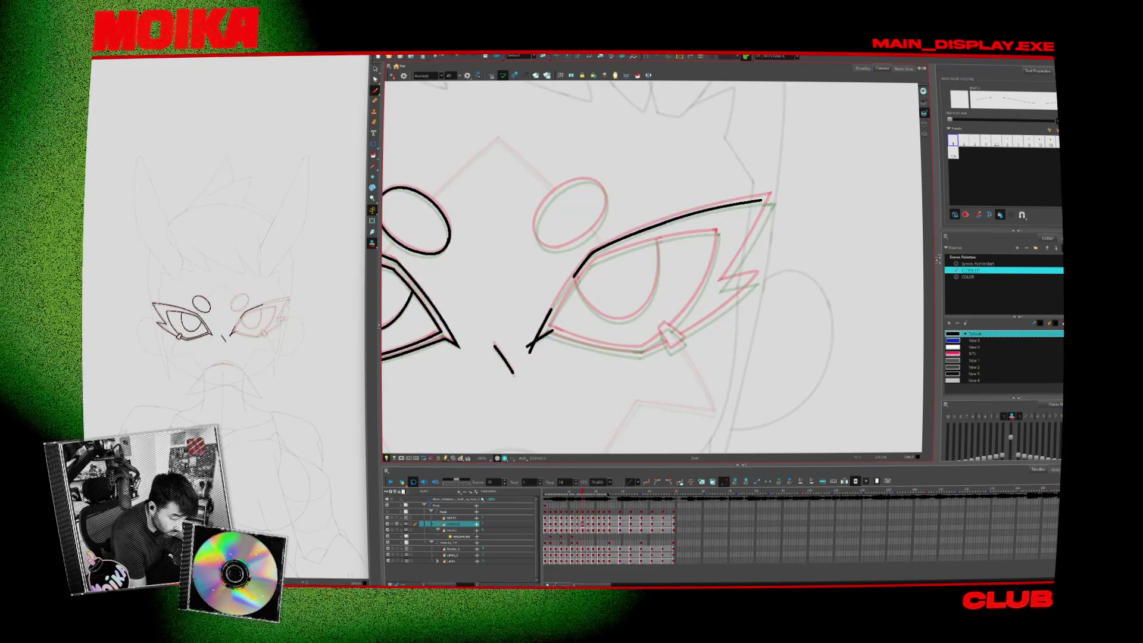
{"action": "key", "text": "period"}
{"action": "key", "text": "comma"}
{"action": "key", "text": "period"}
{"action": "key", "text": "Return"}
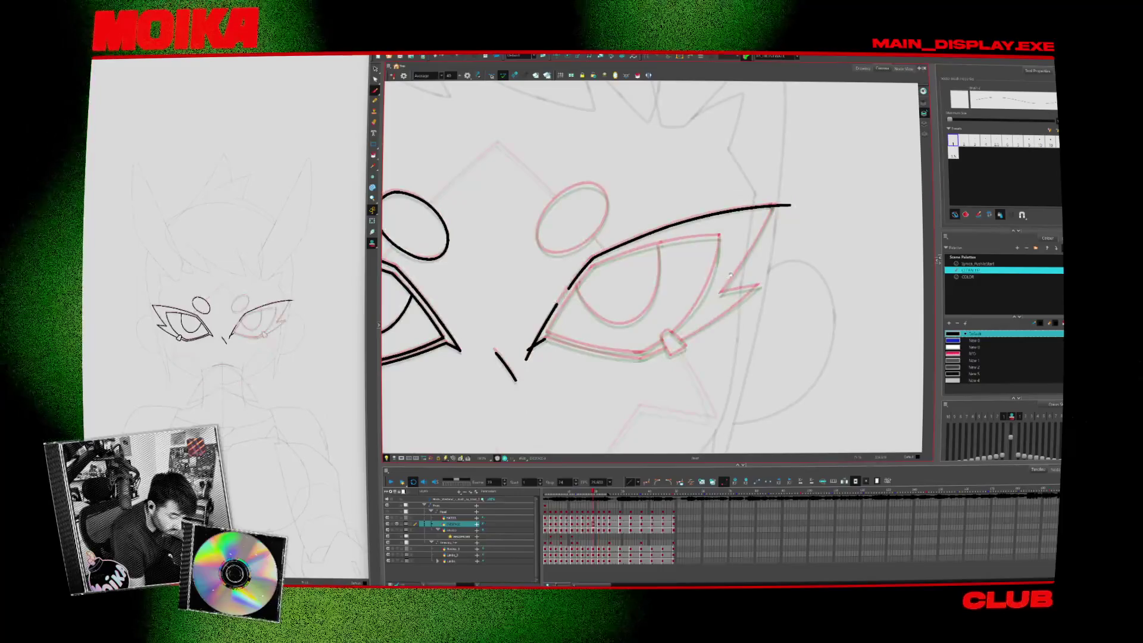
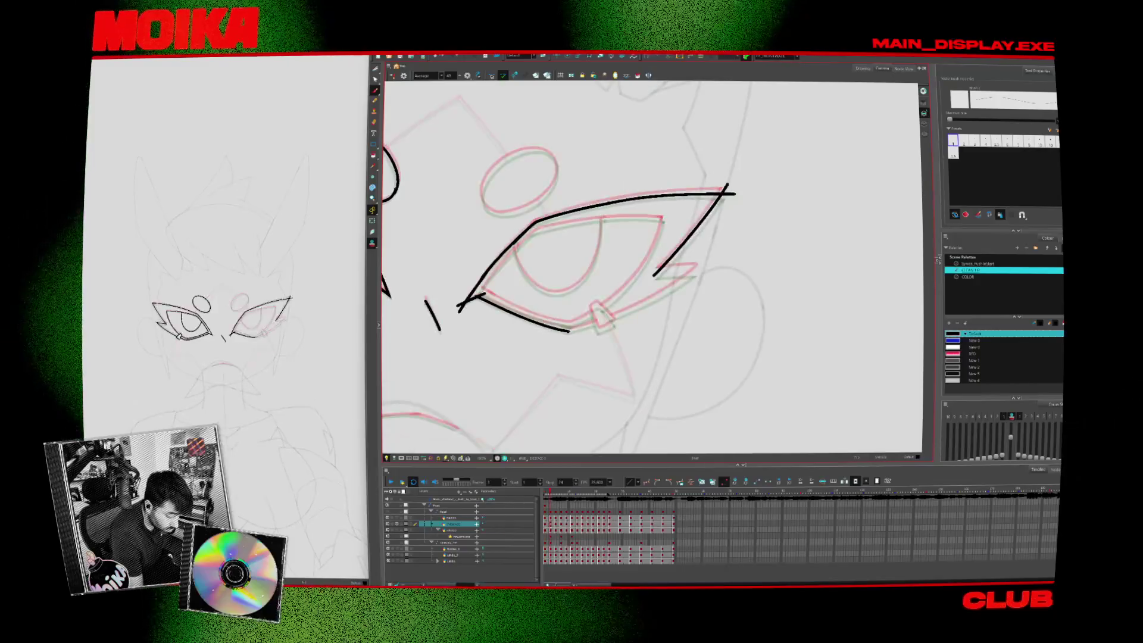
Redraw the eye's lower lid curve up to the outer corner and compare it on frames 1, 7 and 11
{"action": "left_click_drag", "start_coordinate": [571, 331], "coordinate": [698, 273]}
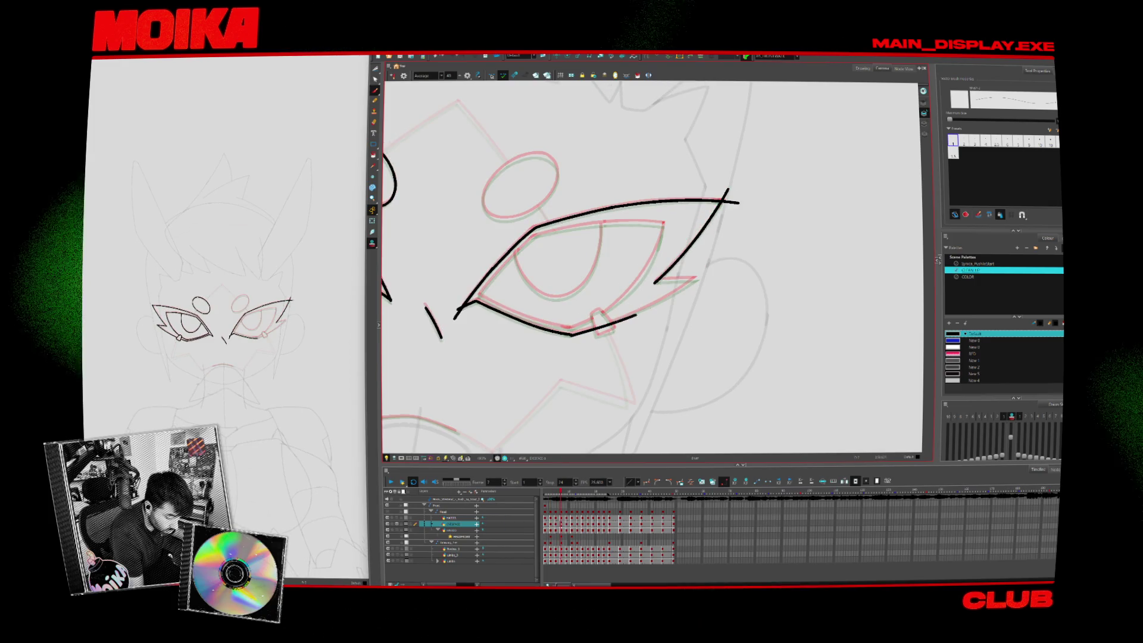
{"action": "left_click_drag", "start_coordinate": [570, 334], "coordinate": [702, 273]}
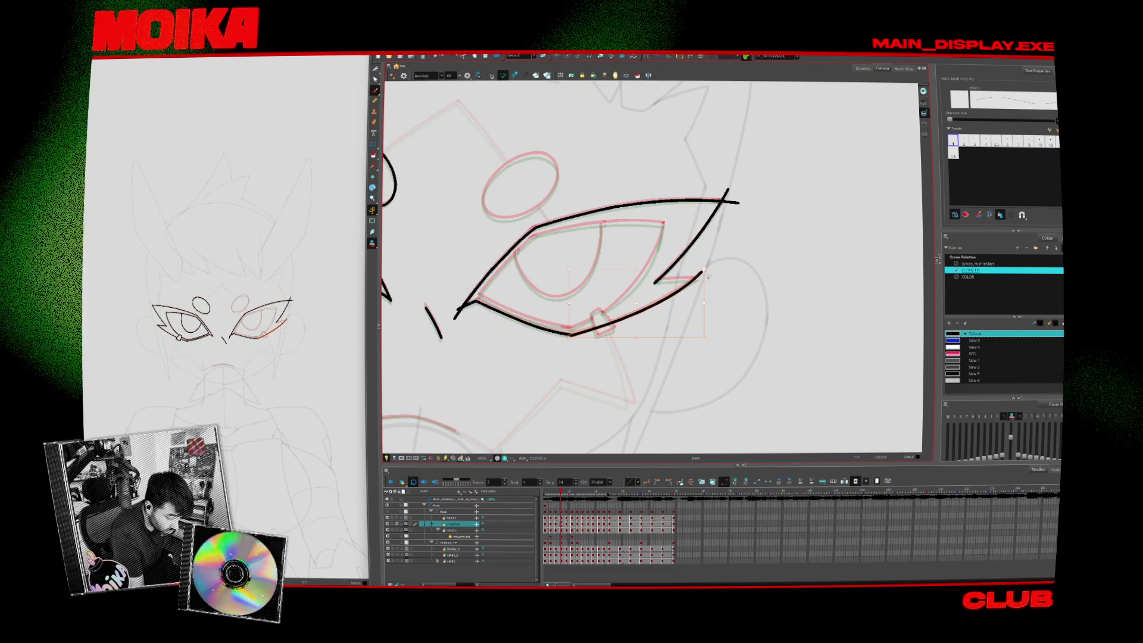
{"action": "key", "text": "Return"}
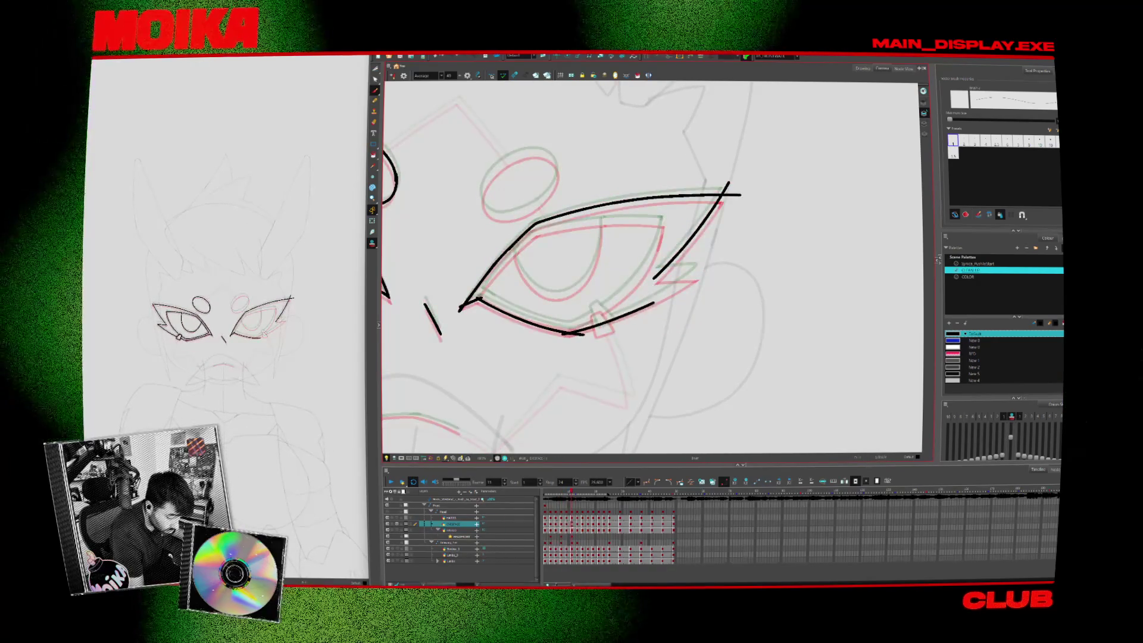
{"action": "key", "text": "period"}
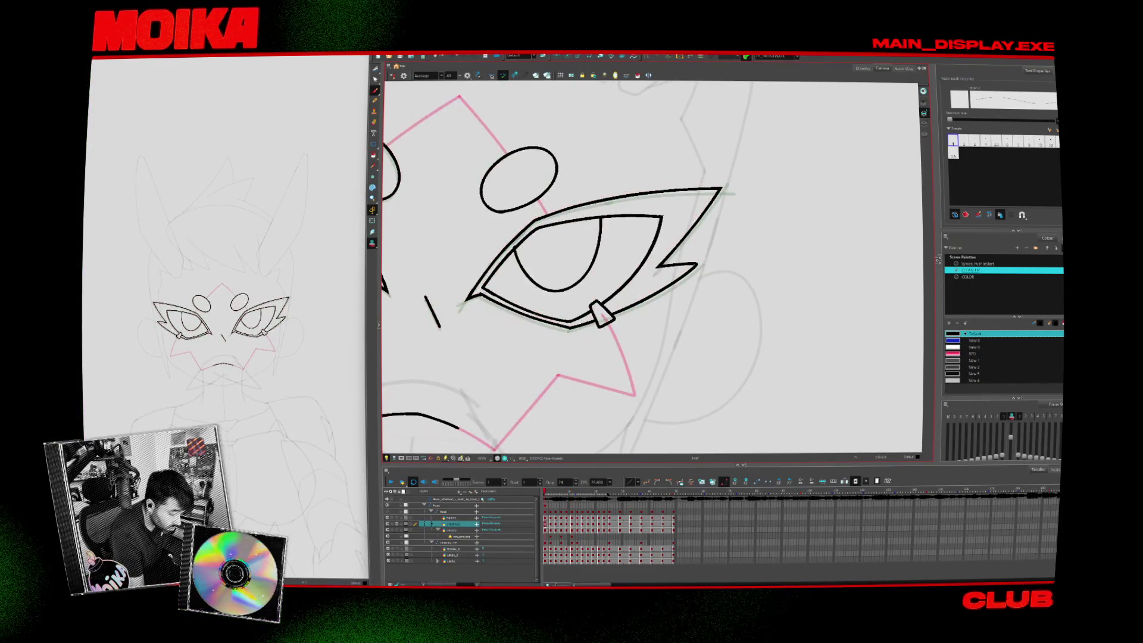
{"action": "key", "text": "alt+s"}
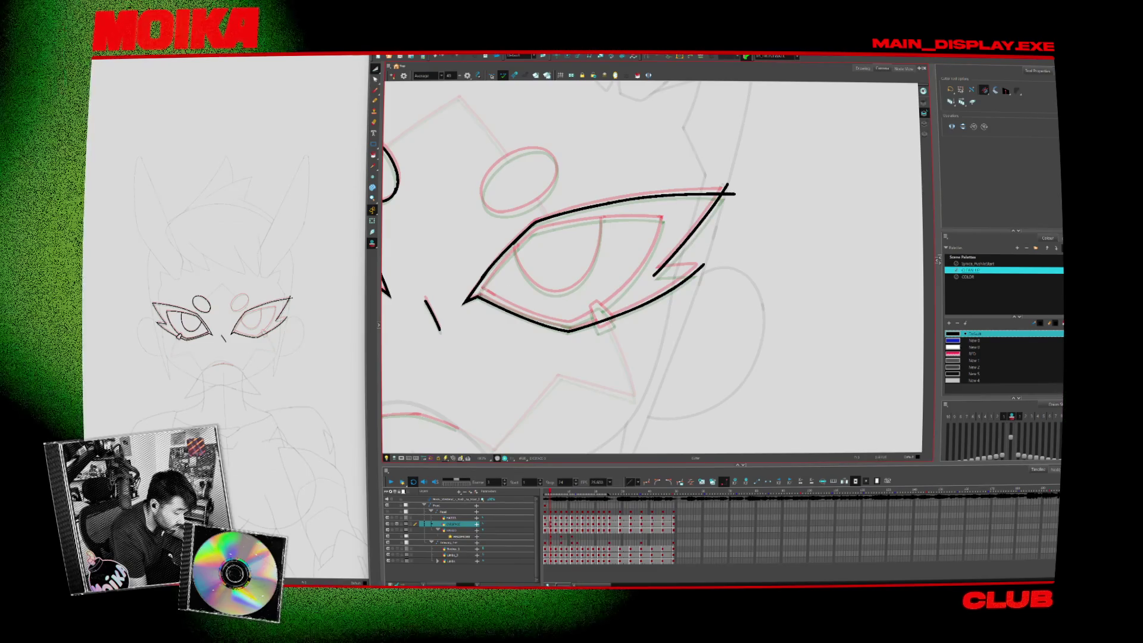
{"action": "key", "text": "period"}
{"action": "key", "text": "period"}
{"action": "key", "text": "period"}
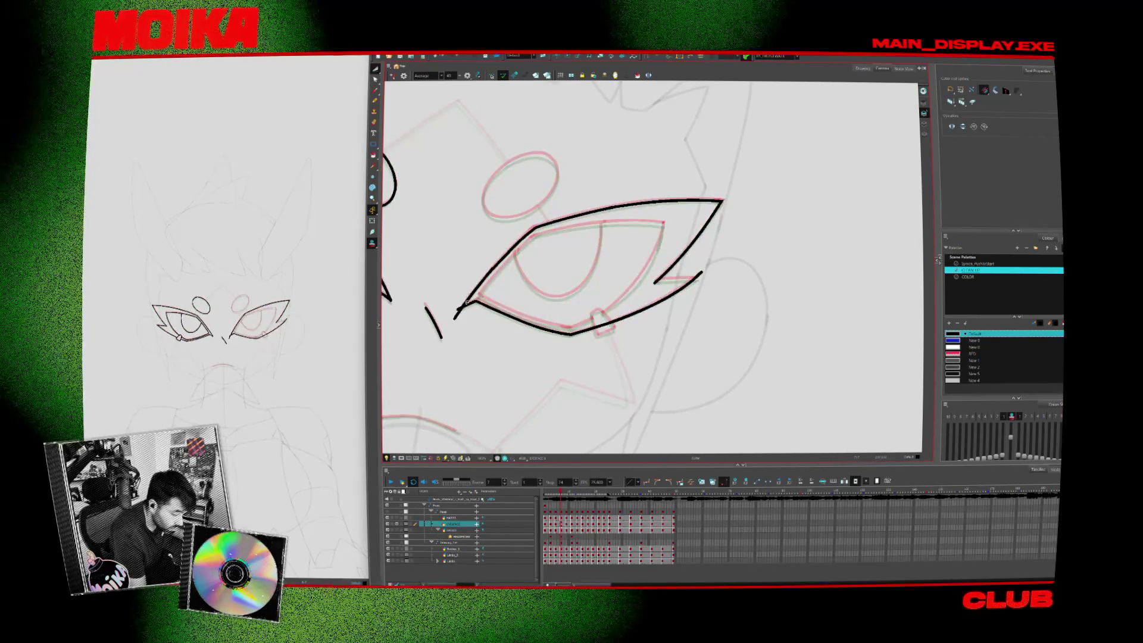
{"action": "key", "text": "period"}
{"action": "key", "text": "period"}
{"action": "key", "text": "period"}
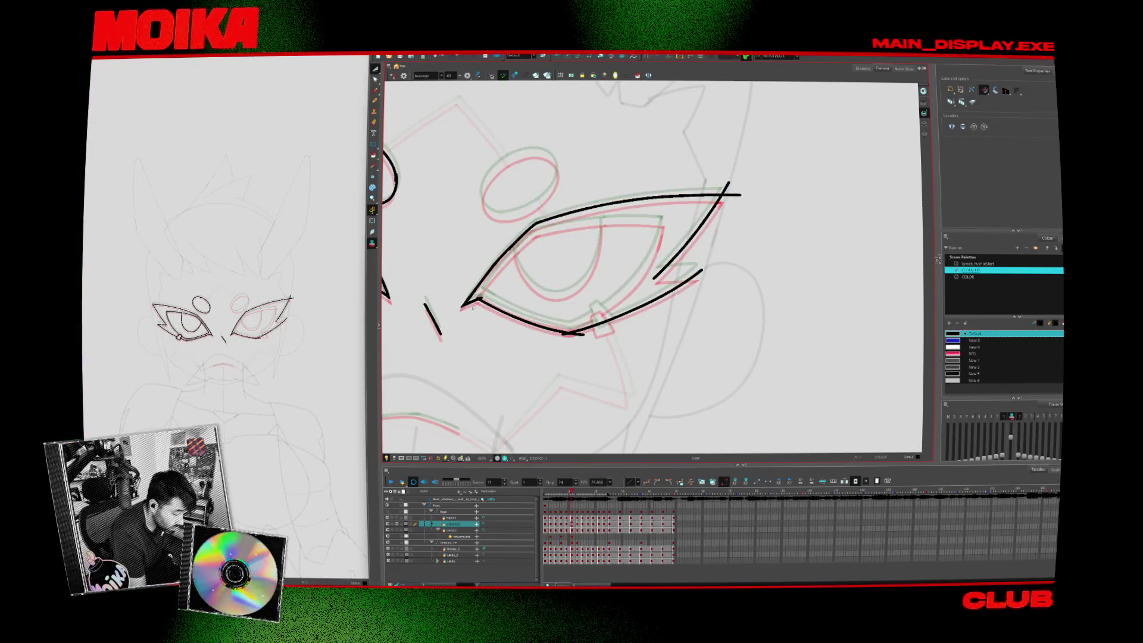
{"action": "key", "text": "comma"}
{"action": "key", "text": "comma"}
{"action": "key", "text": "comma"}
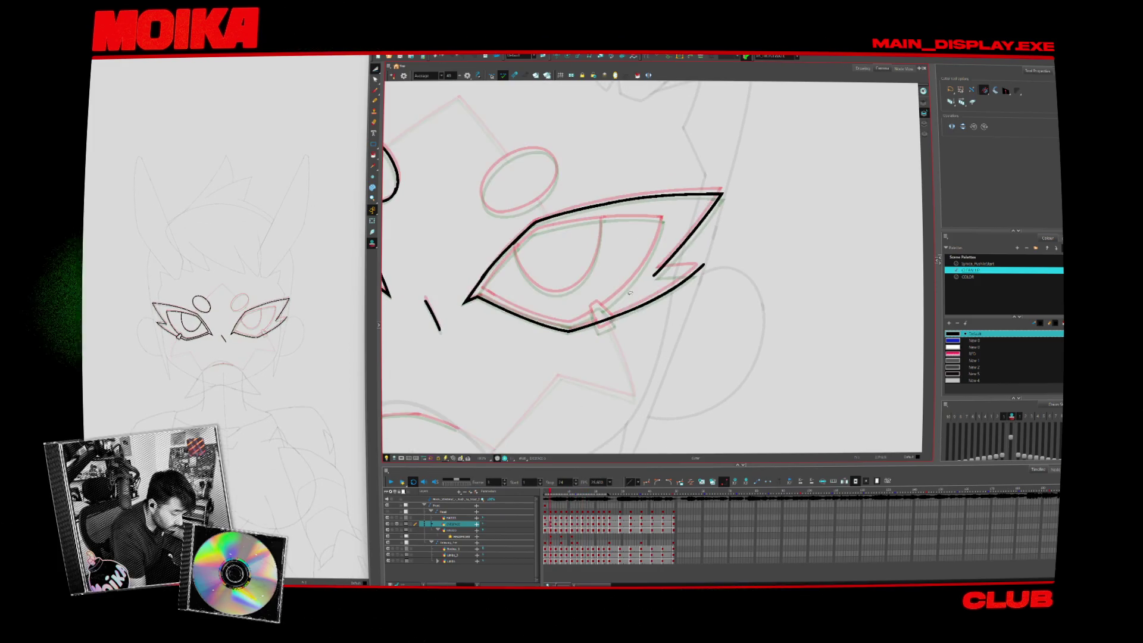
Ink the pointed spike at the eye's outer corner on successive frames
{"action": "key", "text": "alt+b"}
{"action": "left_click_drag", "start_coordinate": [696, 269], "coordinate": [652, 274]}
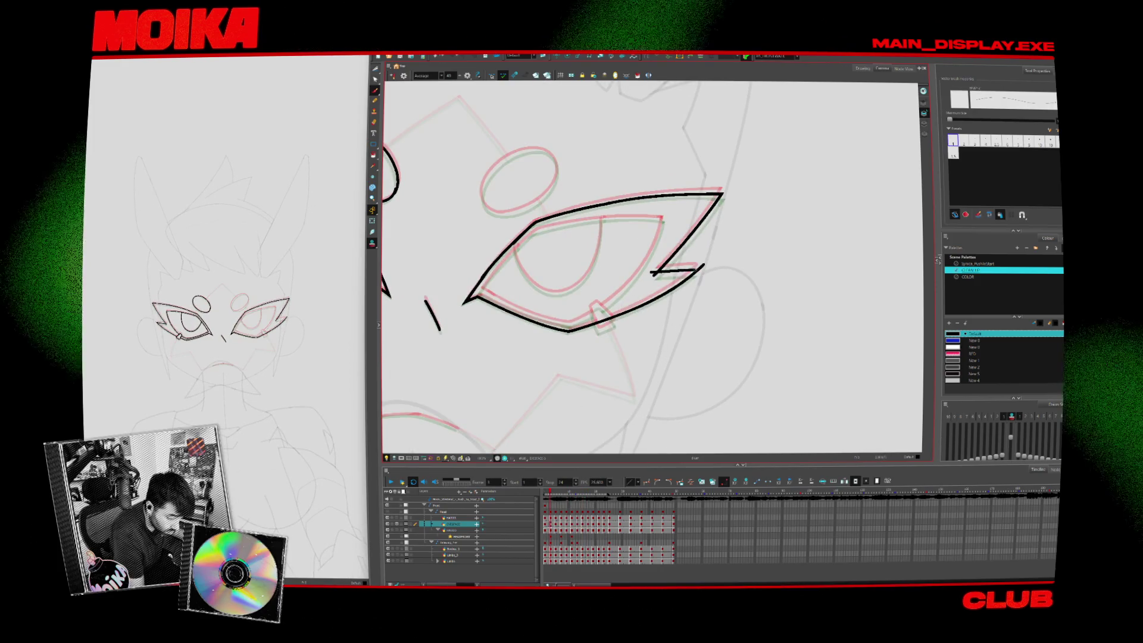
{"action": "key", "text": "alt+s"}
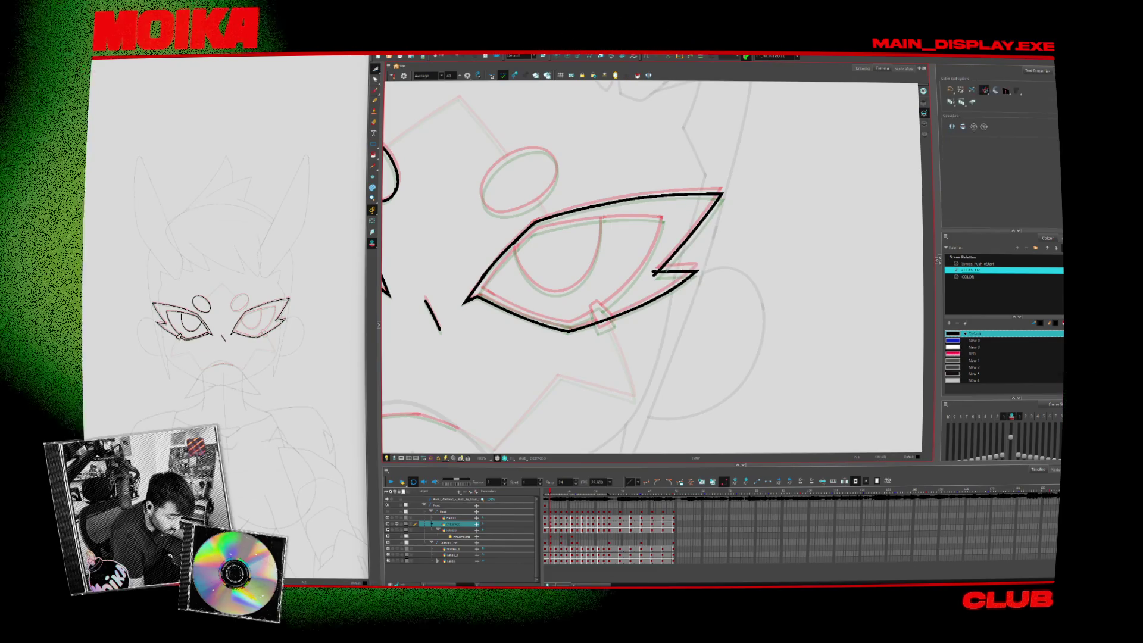
{"action": "key", "text": "period"}
{"action": "key", "text": "alt+b"}
{"action": "left_click_drag", "start_coordinate": [651, 281], "coordinate": [706, 276]}
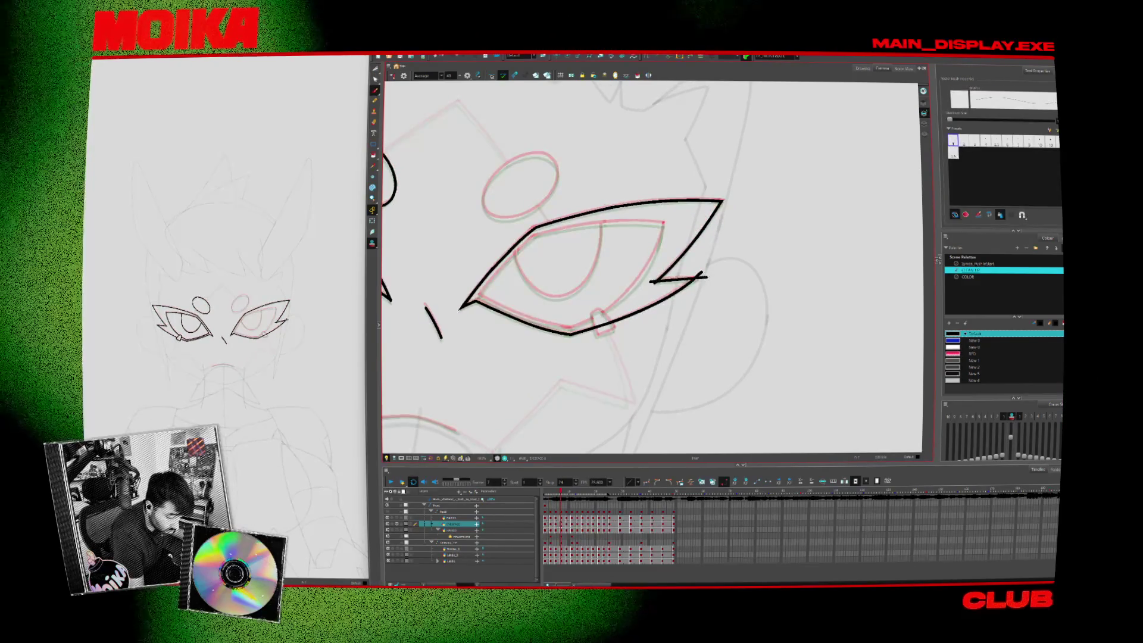
{"action": "key", "text": "alt+s"}
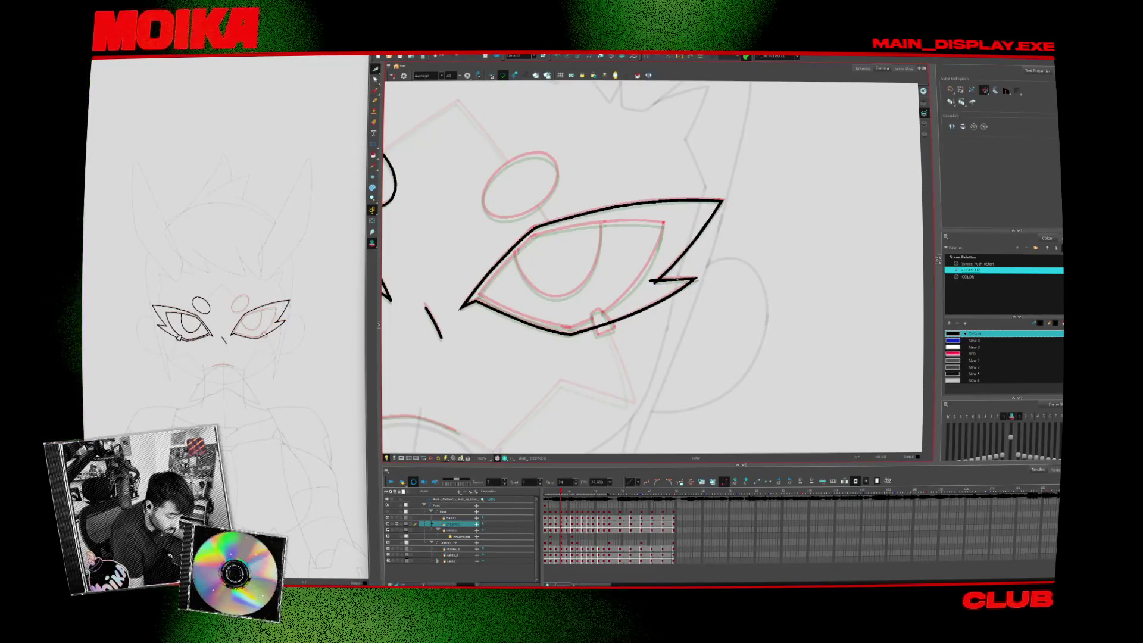
{"action": "key", "text": "period"}
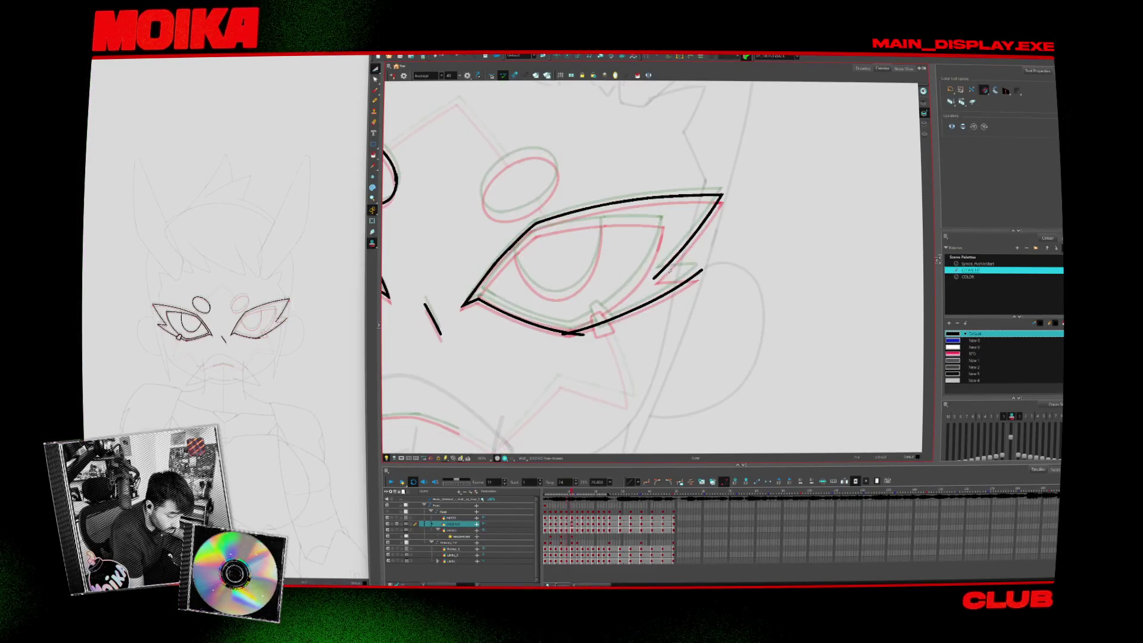
{"action": "key", "text": "alt+b"}
{"action": "key", "text": "alt+s"}
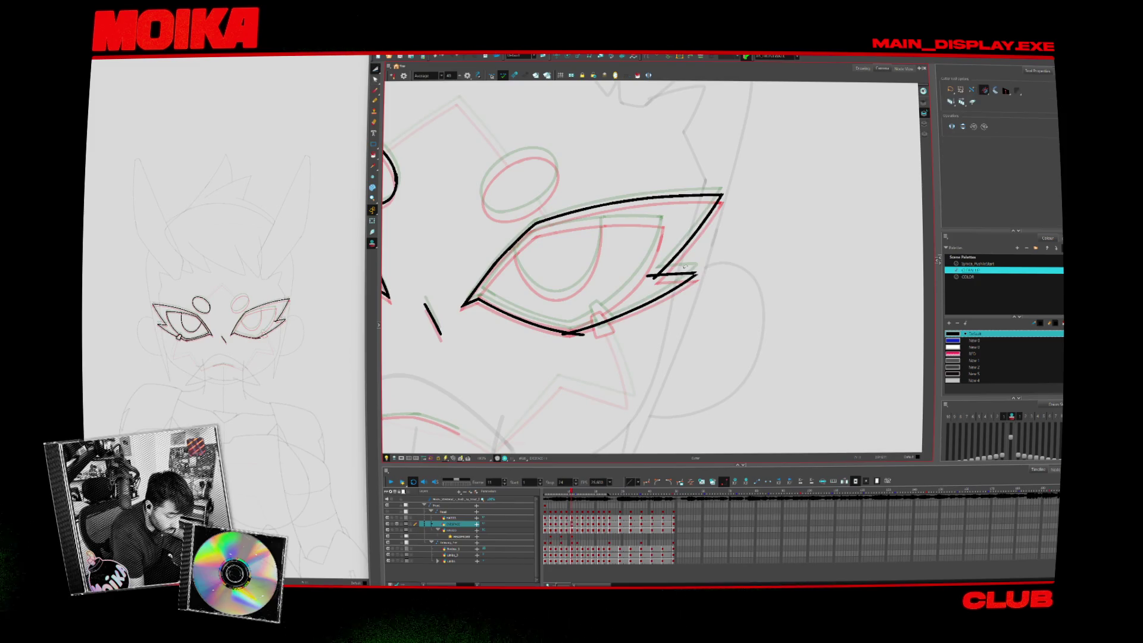
Flip back and forth between neighbouring frames to compare the eye drawings
{"action": "key", "text": "period"}
{"action": "key", "text": "comma"}
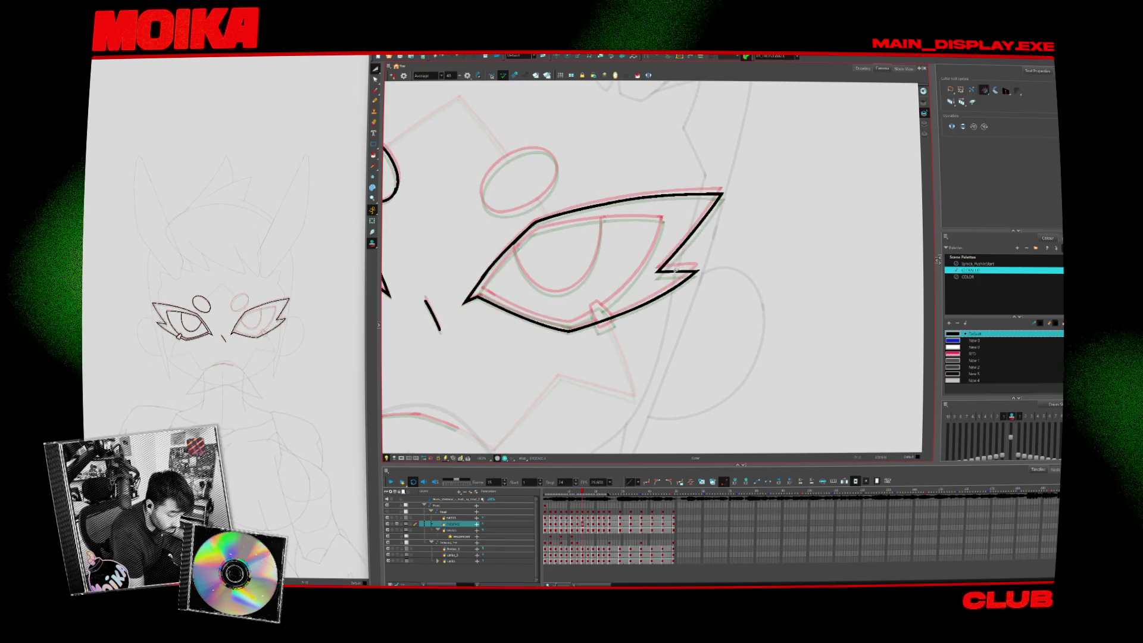
{"action": "key", "text": "alt+b"}
{"action": "key", "text": "period"}
{"action": "key", "text": "comma"}
{"action": "key", "text": "period"}
{"action": "key", "text": "comma"}
{"action": "key", "text": "period"}
{"action": "key", "text": "comma"}
Advance a few frames and flip back to check the eye's lines, ending on frame 1
{"action": "key", "text": "period"}
{"action": "key", "text": "period"}
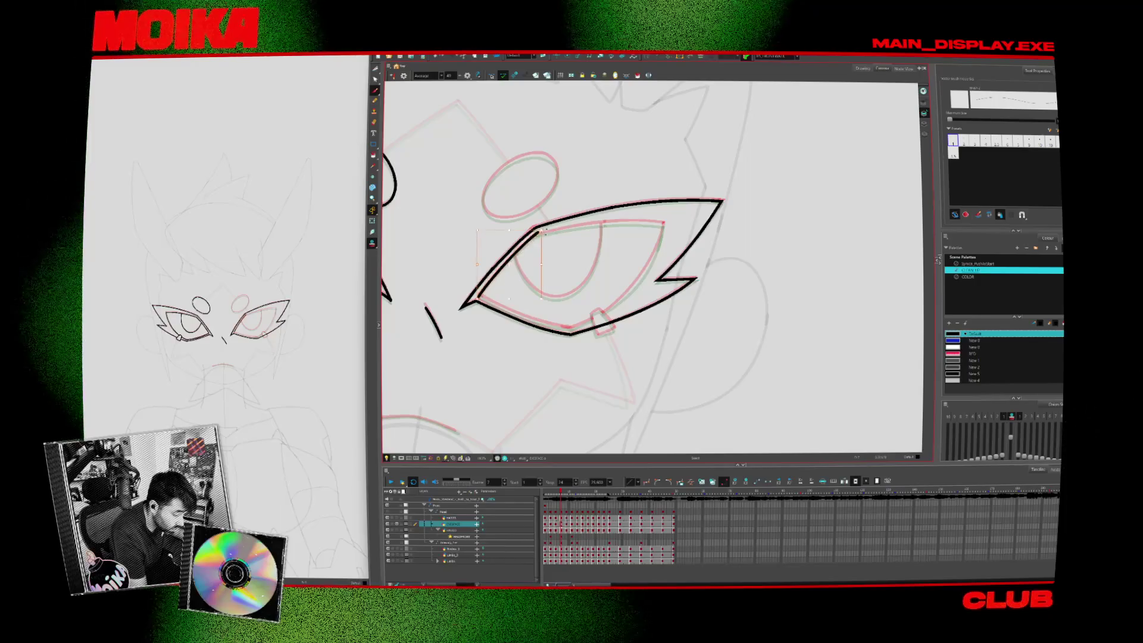
{"action": "key", "text": "period"}
{"action": "key", "text": "period"}
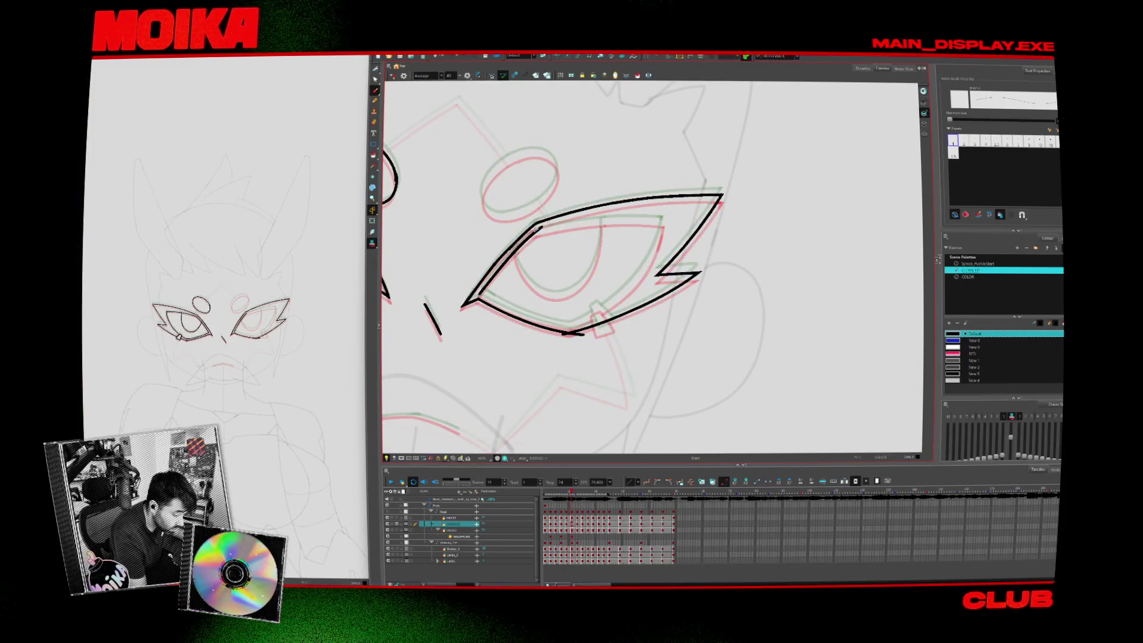
{"action": "key", "text": "period"}
{"action": "key", "text": "comma"}
{"action": "key", "text": "period"}
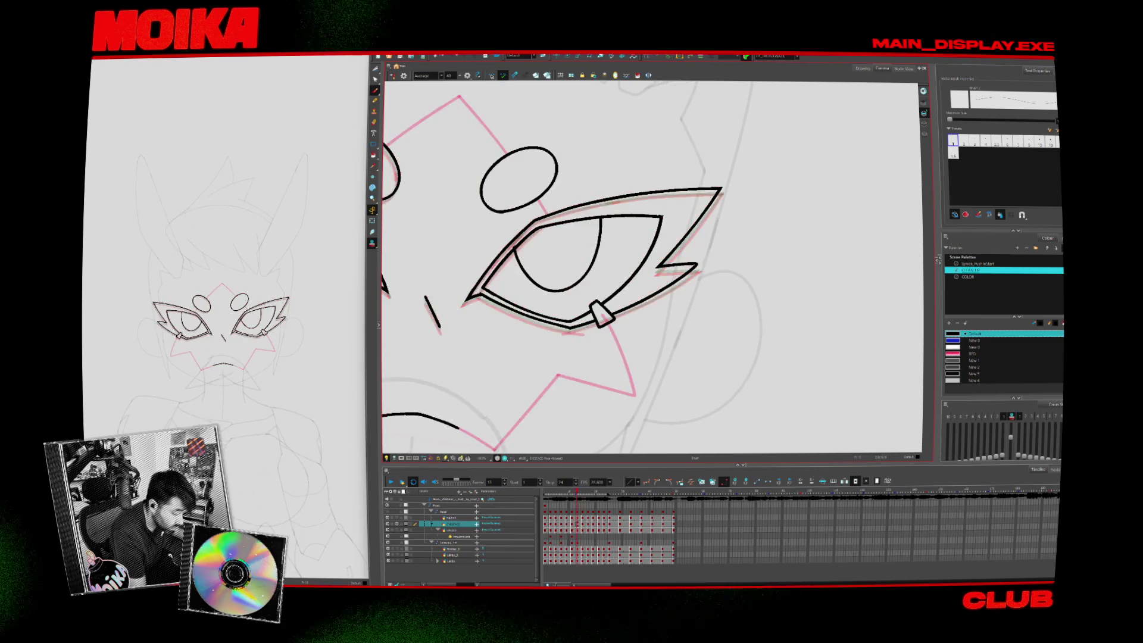
{"action": "key", "text": "comma"}
{"action": "key", "text": "period"}
{"action": "key", "text": "comma"}
{"action": "key", "text": "comma"}
{"action": "key", "text": "comma"}
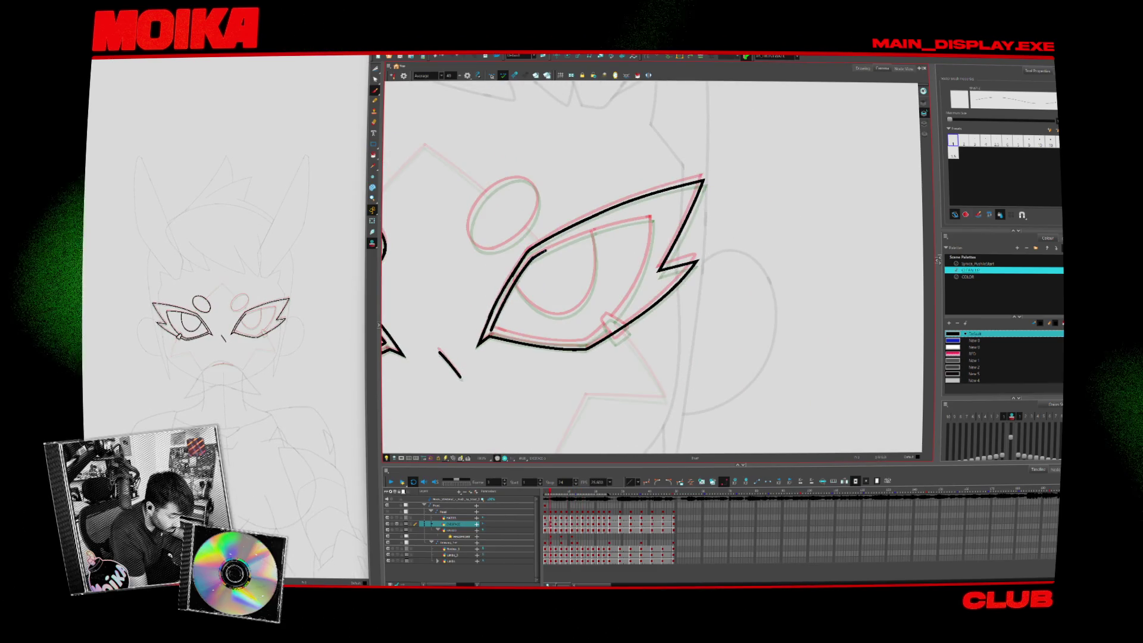
Draw the thin inner upper-lid line inside the eye on frames 1 and 7
{"action": "left_click_drag", "start_coordinate": [531, 261], "coordinate": [652, 219]}
{"action": "key", "text": "period"}
{"action": "key", "text": "period"}
{"action": "key", "text": "period"}
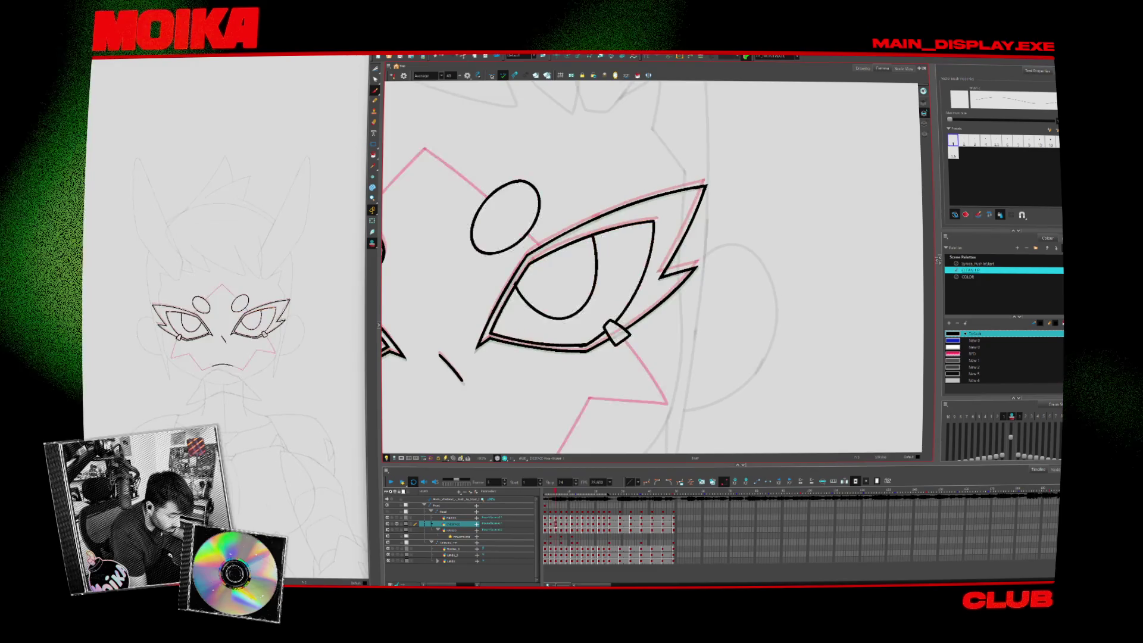
{"action": "key", "text": "period"}
{"action": "key", "text": "period"}
{"action": "key", "text": "period"}
{"action": "left_click_drag", "start_coordinate": [526, 265], "coordinate": [604, 234]}
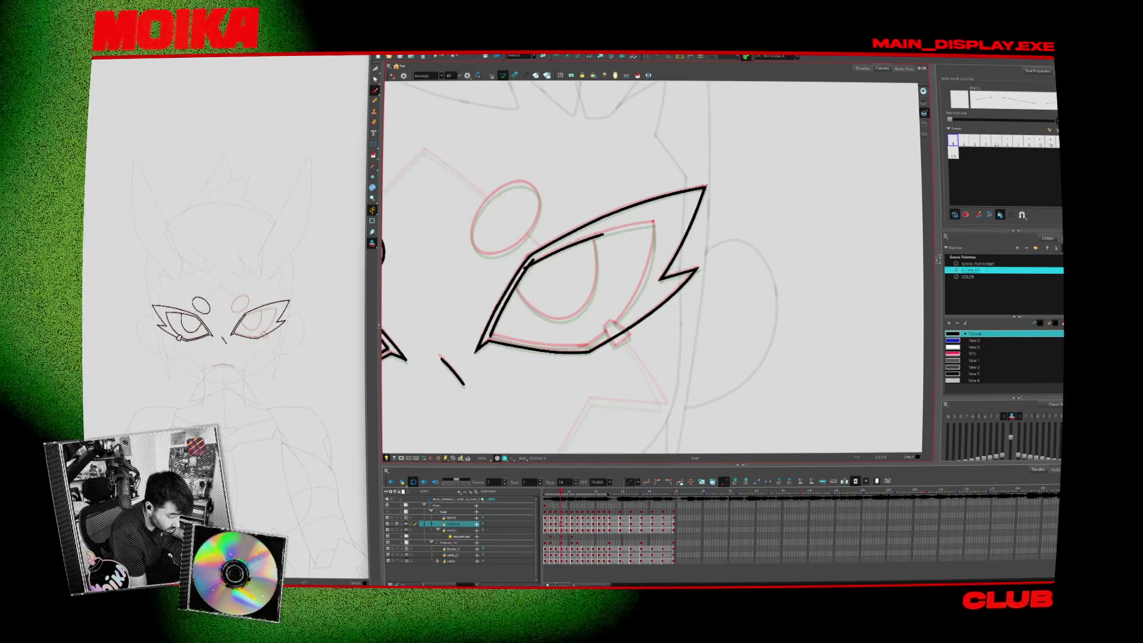
{"action": "left_click_drag", "start_coordinate": [526, 266], "coordinate": [653, 223]}
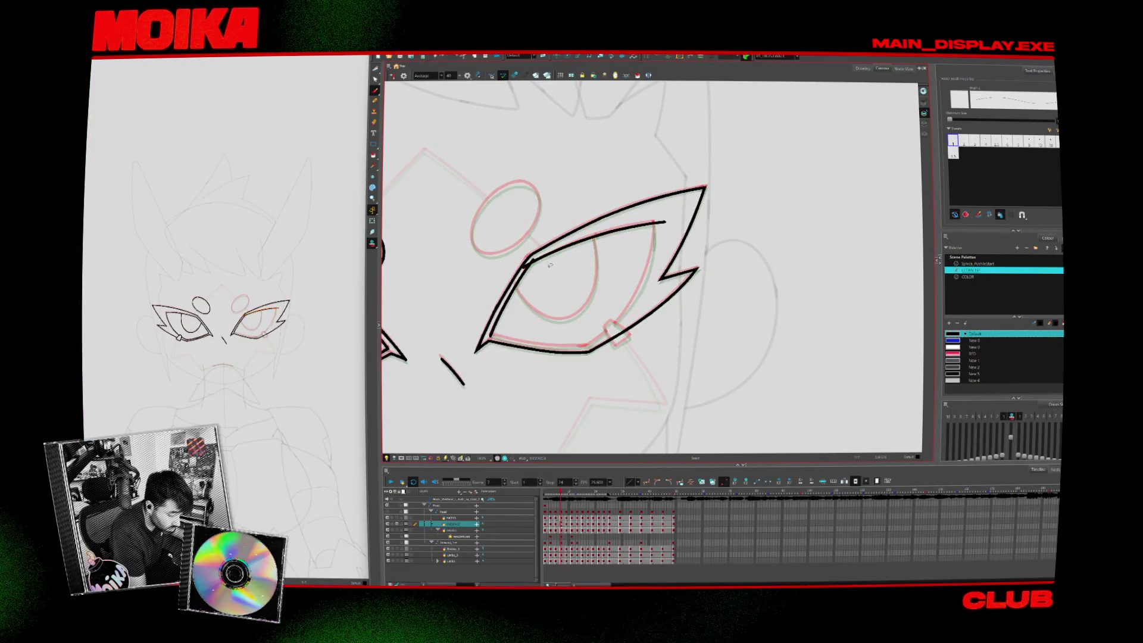
Undo the lid line on frame 11, return to frame 1 and rotate the view toward the other eye
{"action": "key", "text": "period"}
{"action": "key", "text": "period"}
{"action": "key", "text": "period"}
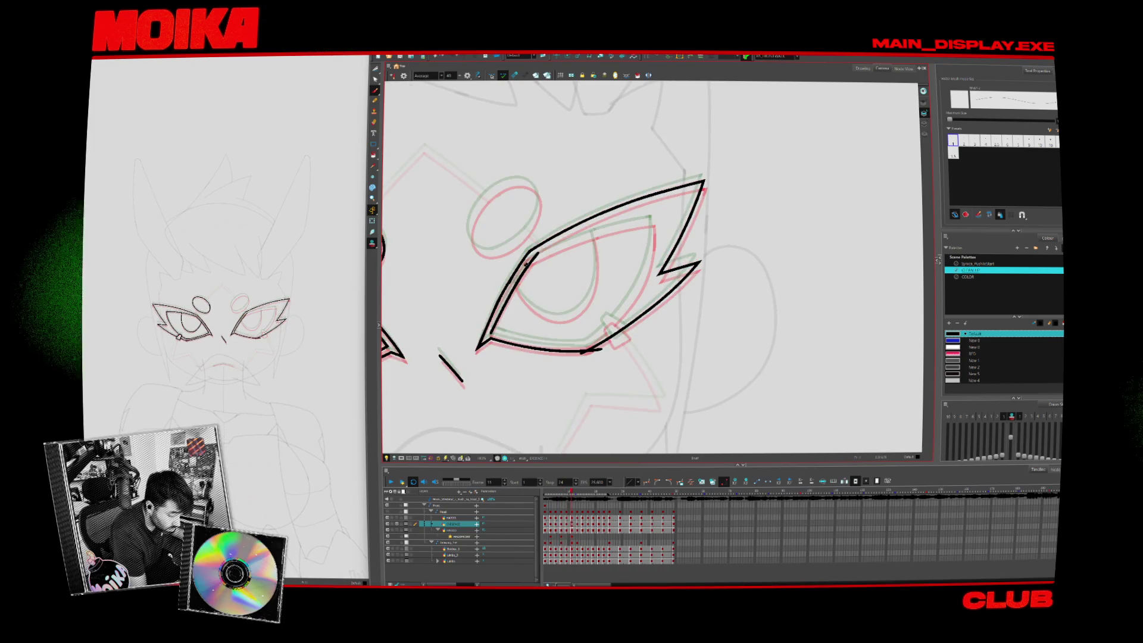
{"action": "key", "text": "ctrl+z"}
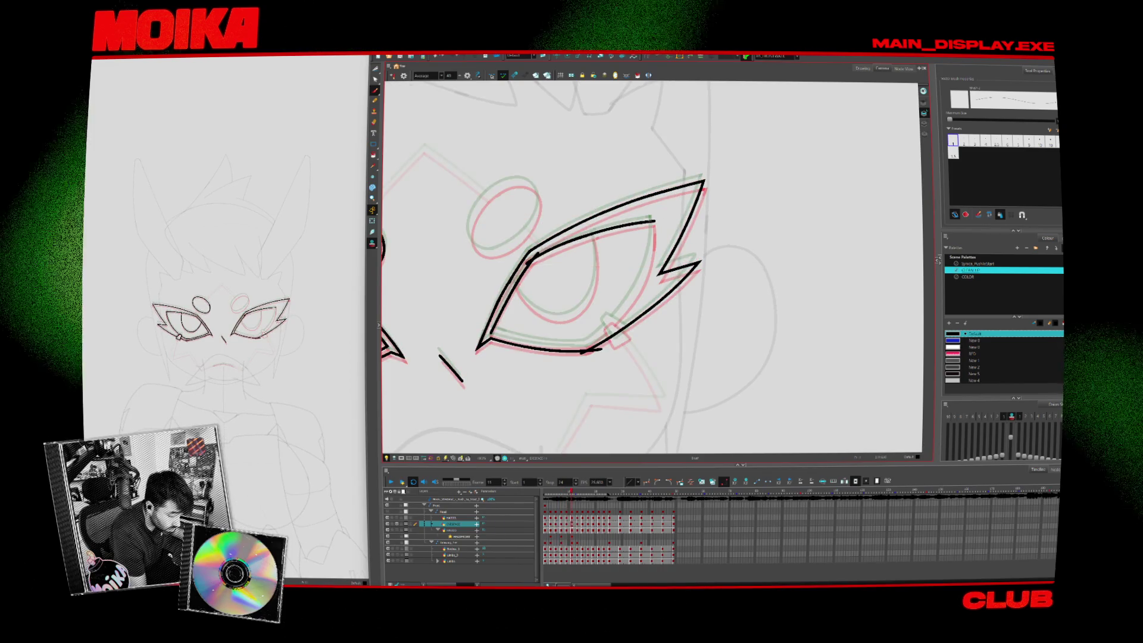
{"action": "key", "text": "comma"}
{"action": "key", "text": "comma"}
{"action": "key", "text": "comma"}
{"action": "mouse_move", "coordinate": [773, 279]}
{"action": "left_mouse_down"}
{"action": "mouse_move", "coordinate": [744, 196]}
{"action": "mouse_move", "coordinate": [655, 149]}
{"action": "left_mouse_up"}
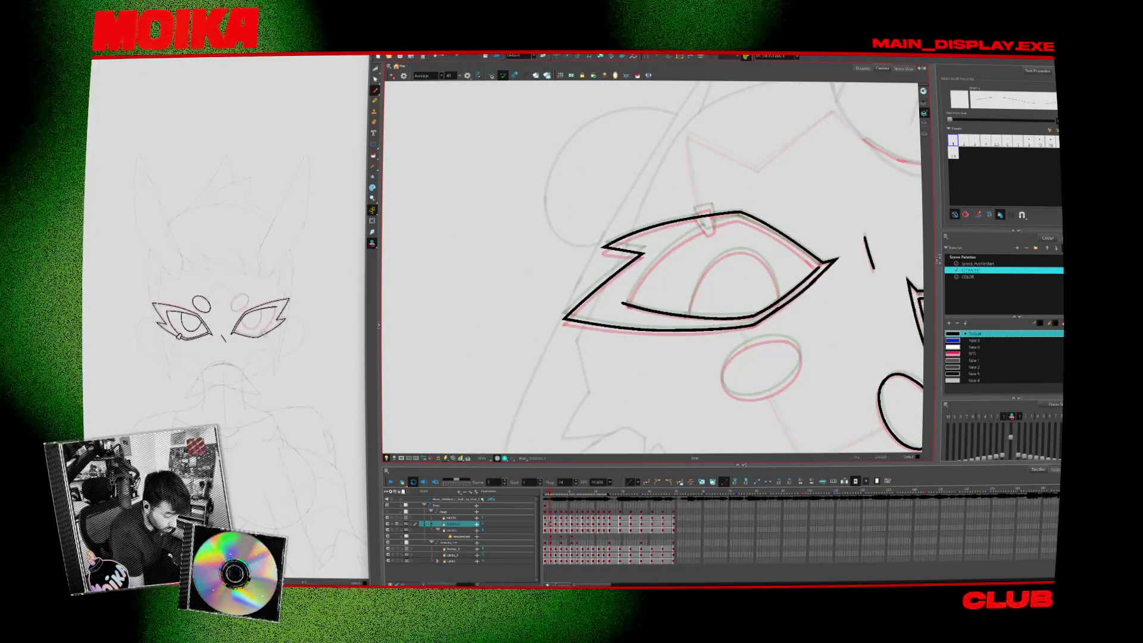
Draw an inner lid line on the other eye and rotate the canvas so the eye stands upright
{"action": "left_click_drag", "start_coordinate": [658, 256], "coordinate": [625, 306]}
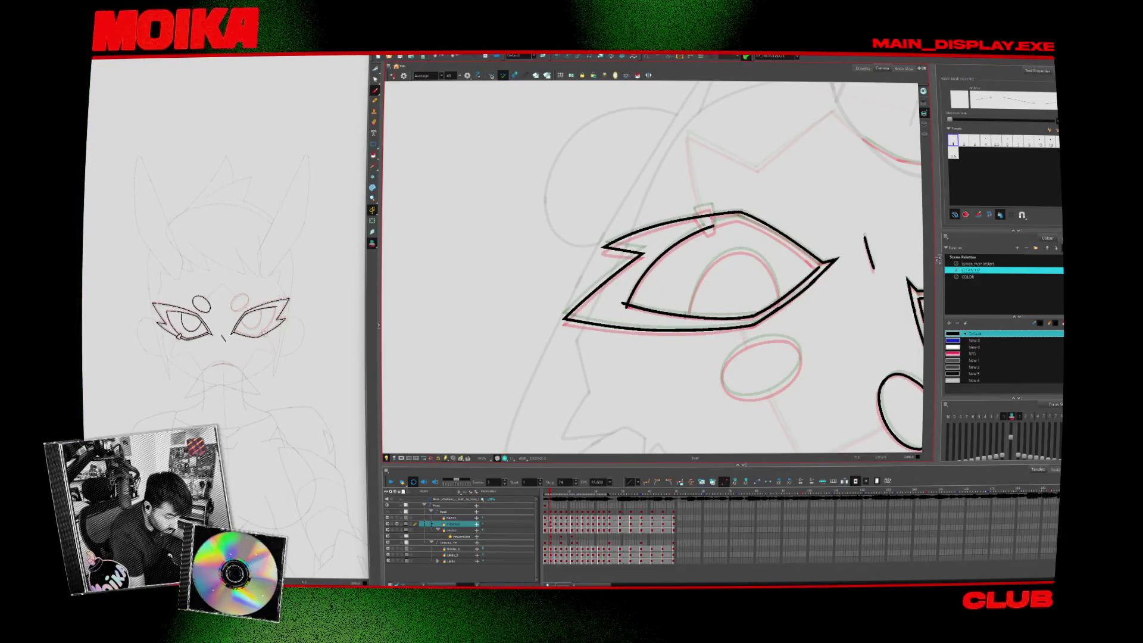
{"action": "key", "text": "period"}
{"action": "key", "text": "period"}
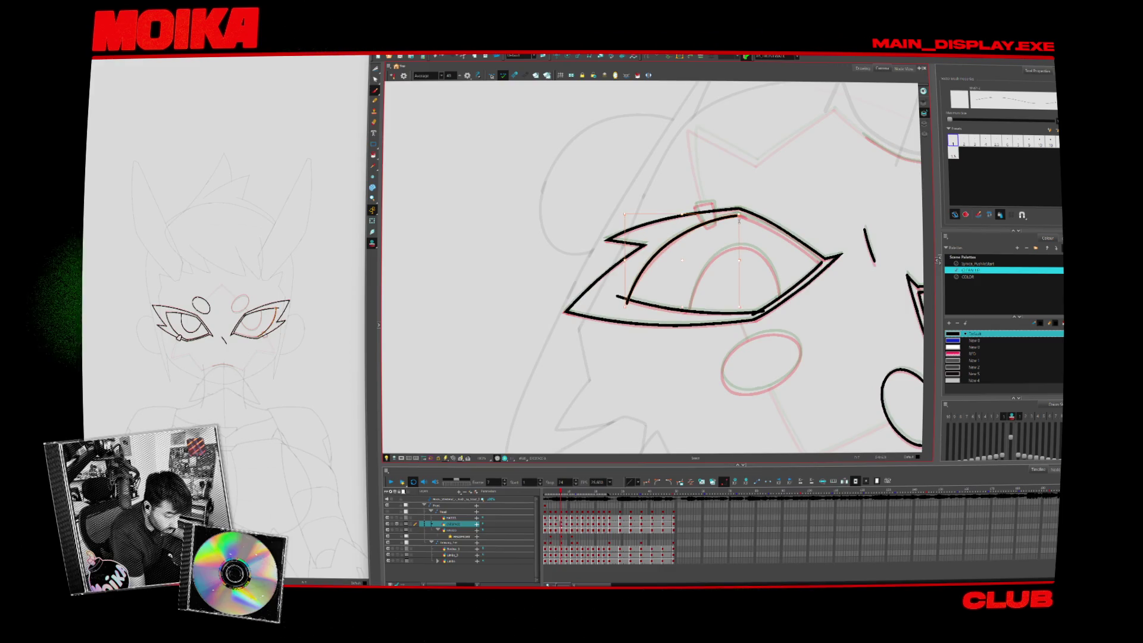
{"action": "key", "text": "period"}
{"action": "key", "text": "period"}
{"action": "key", "text": "period"}
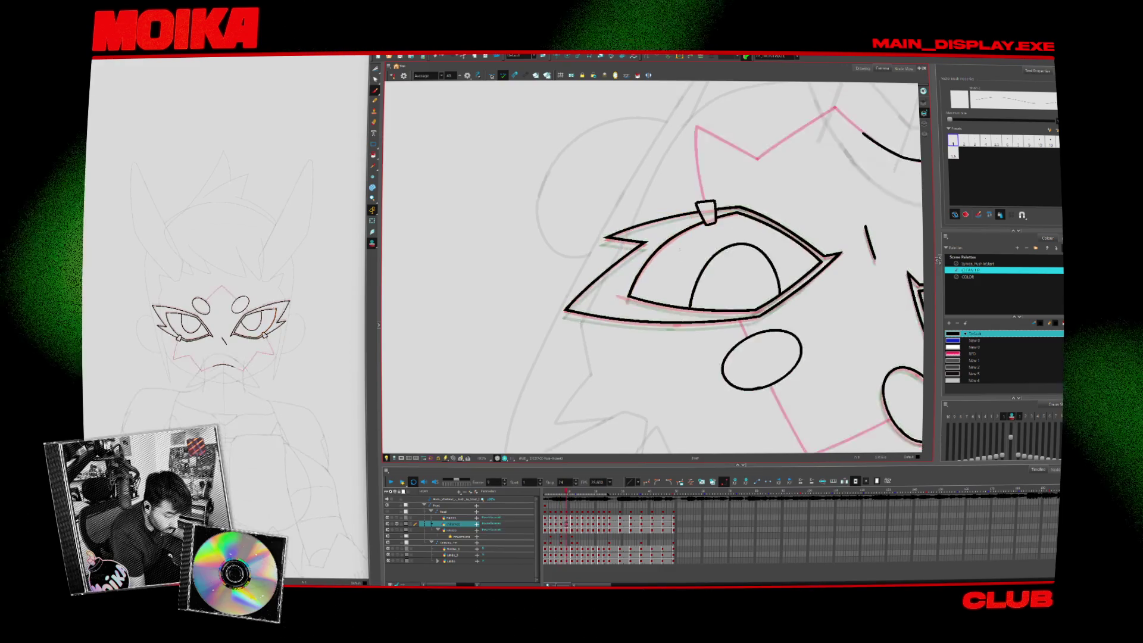
{"action": "key", "text": "c"}
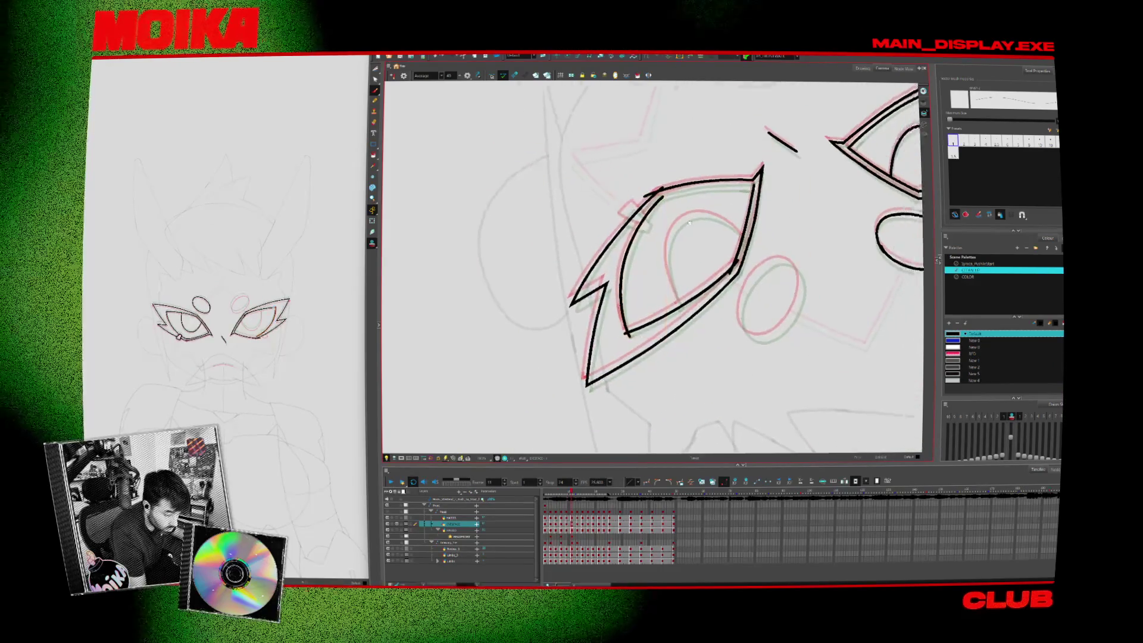
{"action": "key", "text": "c"}
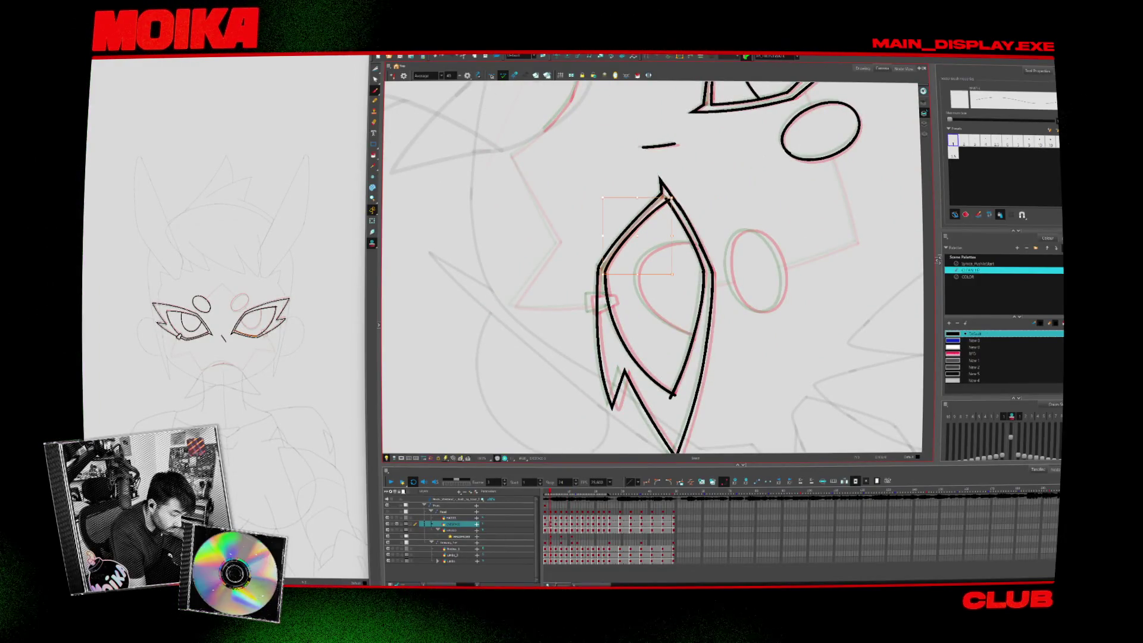
{"action": "key", "text": "period"}
{"action": "key", "text": "period"}
{"action": "key", "text": "period"}
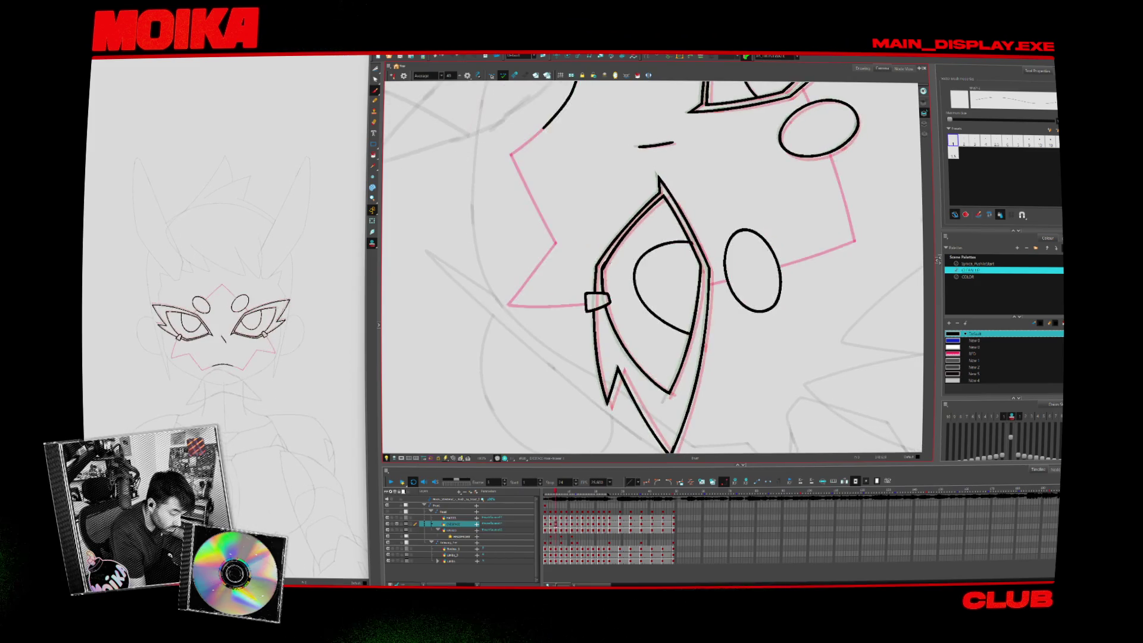
{"action": "key", "text": "period"}
{"action": "key", "text": "period"}
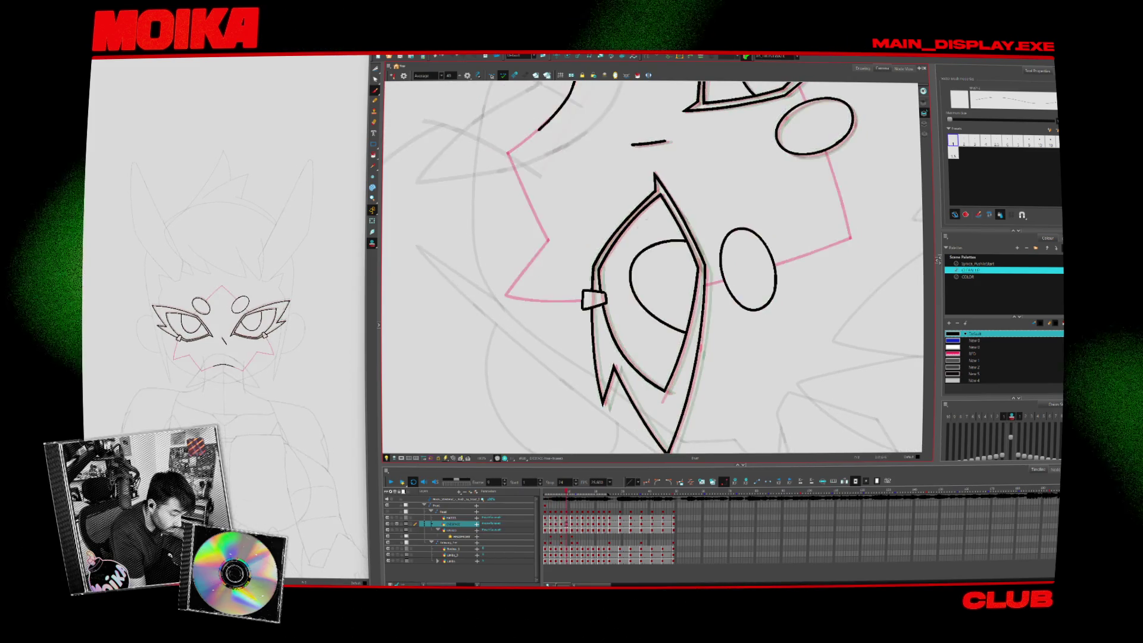
Paste the copied stroke onto the eye's upper-left edge and compare it across frames
{"action": "key", "text": "comma"}
{"action": "key", "text": "period"}
{"action": "key", "text": "ctrl+v"}
{"action": "key", "text": "alt+s"}
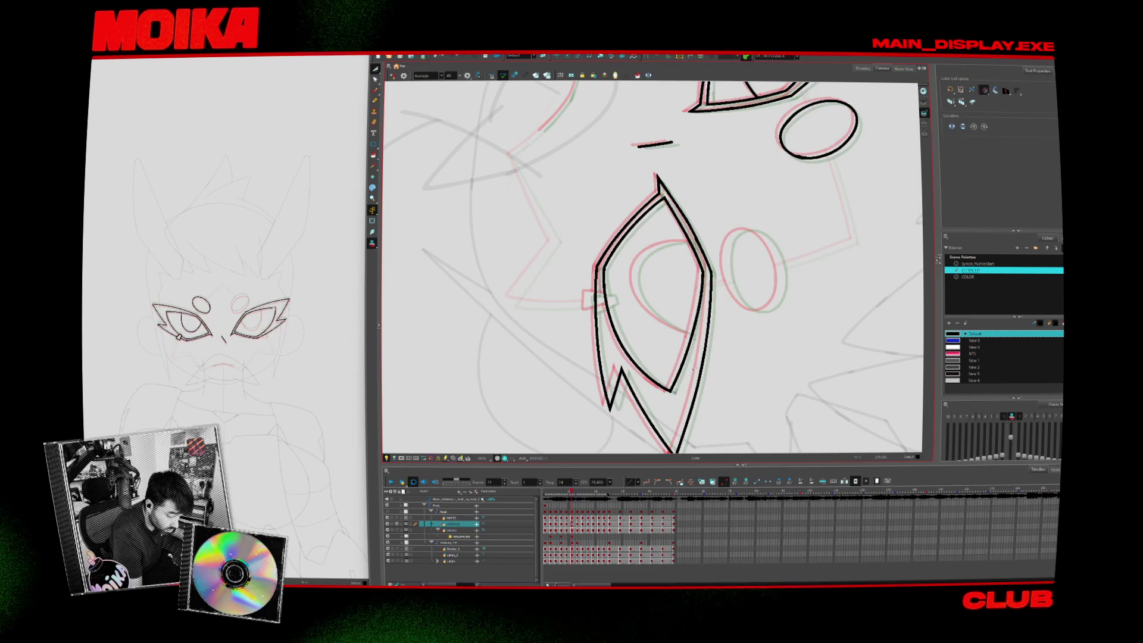
{"action": "key", "text": "period"}
{"action": "key", "text": "period"}
{"action": "key", "text": "period"}
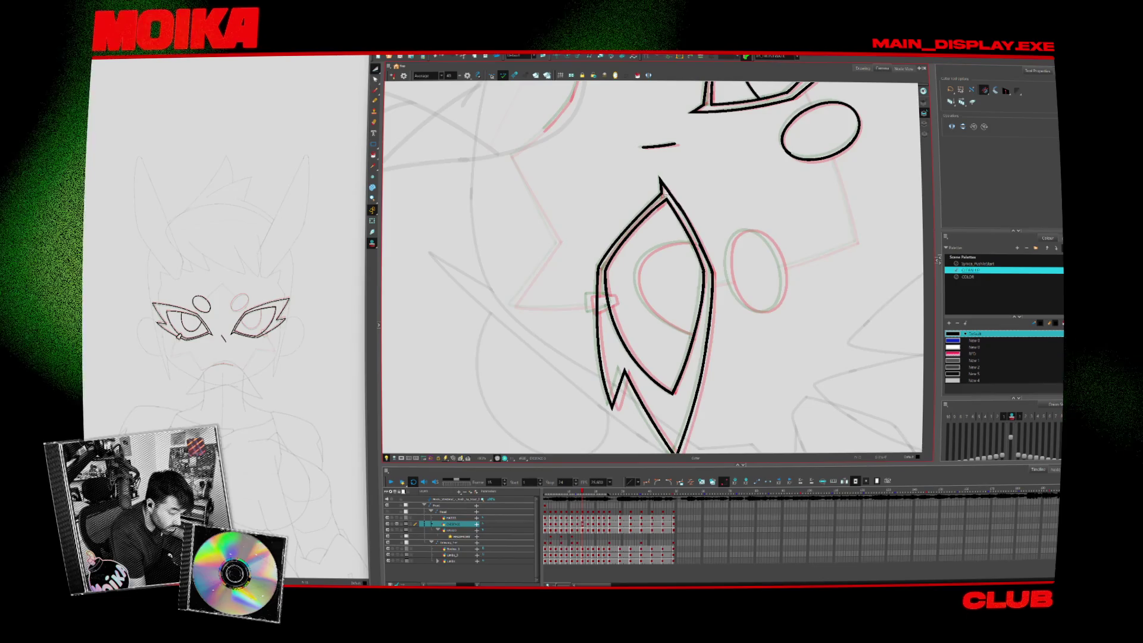
{"action": "key", "text": "period"}
{"action": "key", "text": "period"}
{"action": "key", "text": "period"}
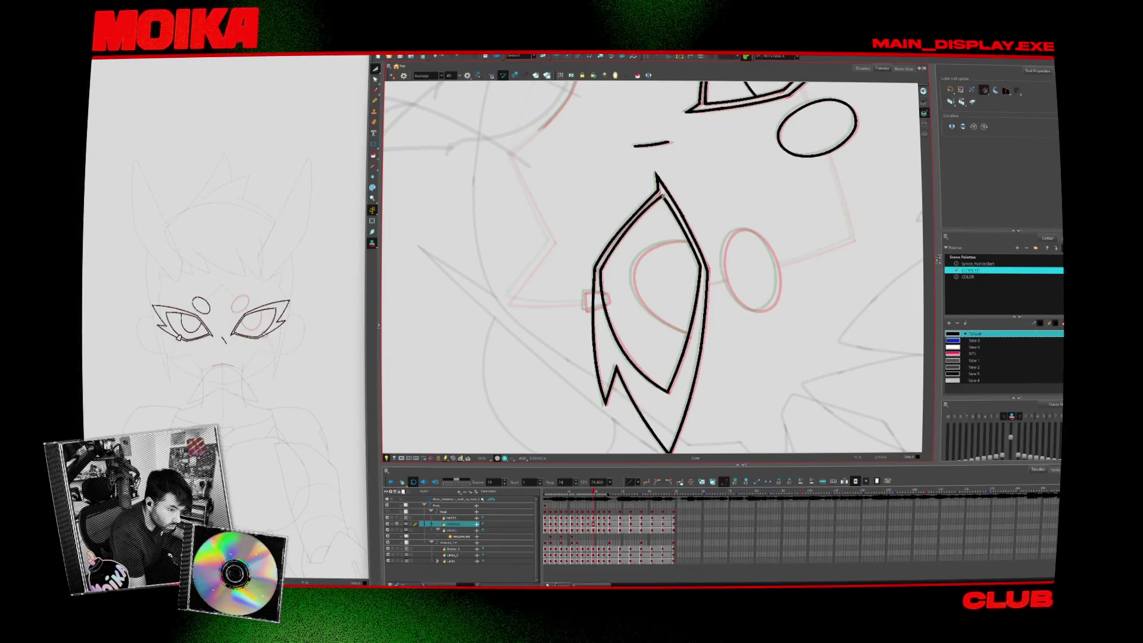
{"action": "key", "text": "comma"}
{"action": "key", "text": "comma"}
{"action": "key", "text": "comma"}
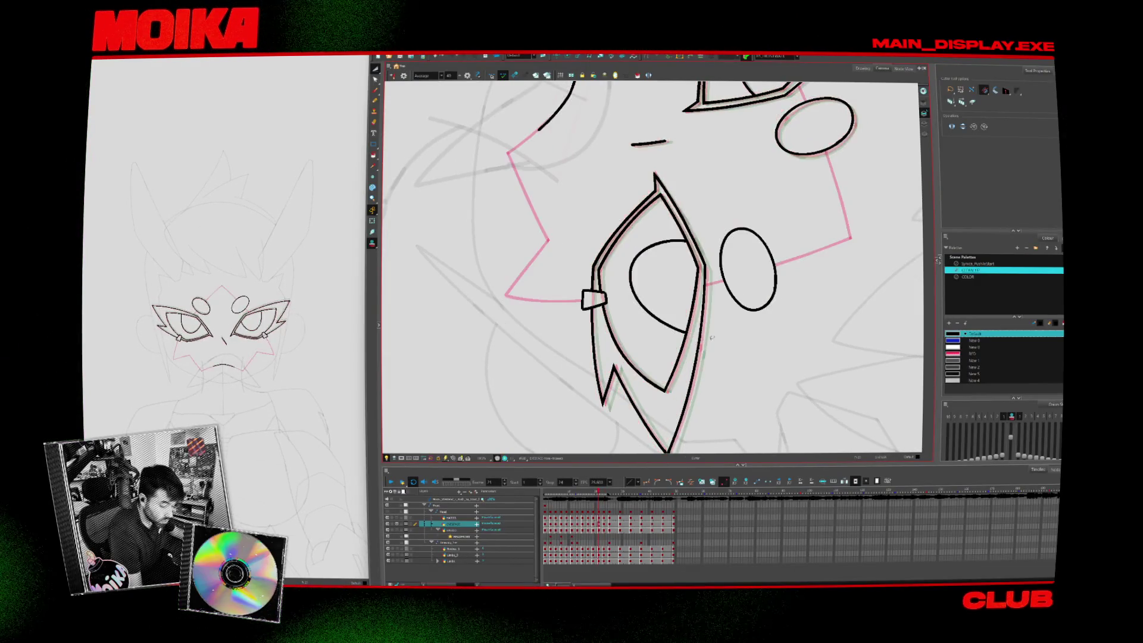
{"action": "key", "text": "comma"}
{"action": "key", "text": "comma"}
{"action": "key", "text": "comma"}
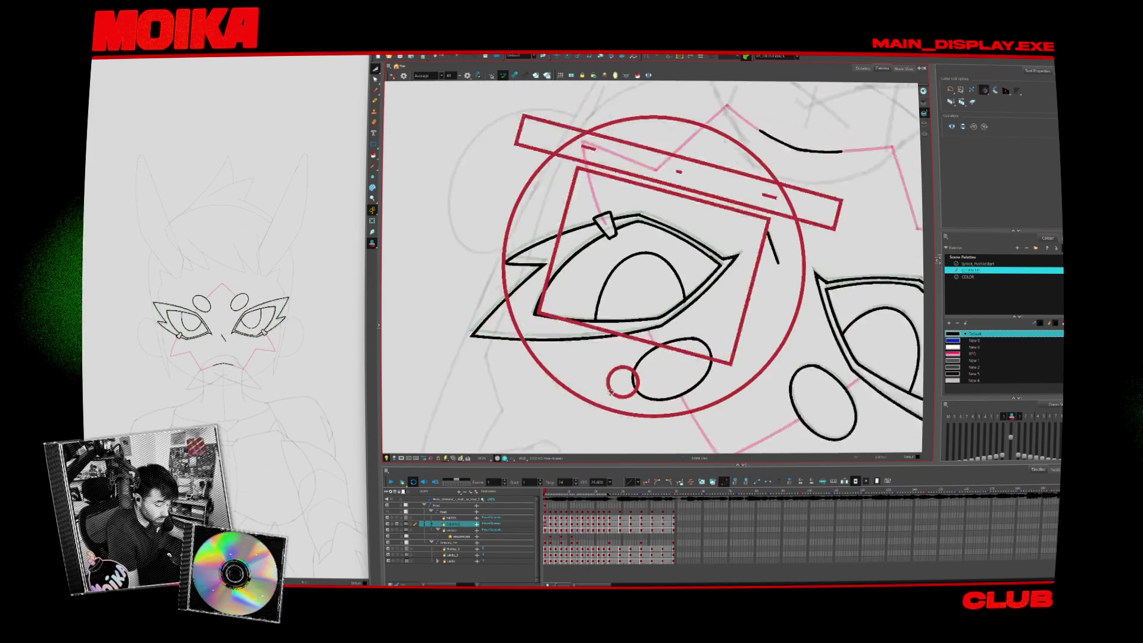
Draw the curved iris line inside the left eye and check it mirrored with onion skin hidden
{"action": "key", "text": "alt+b"}
{"action": "mouse_move", "coordinate": [611, 271]}
{"action": "left_mouse_down"}
{"action": "mouse_move", "coordinate": [590, 318]}
{"action": "mouse_move", "coordinate": [662, 251]}
{"action": "left_mouse_up"}
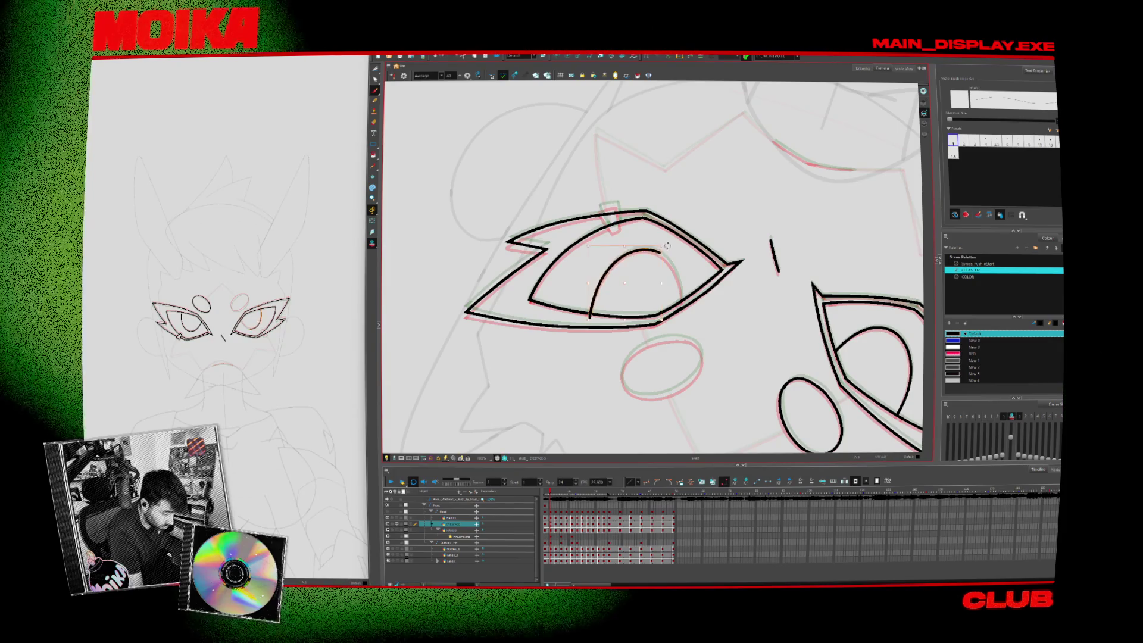
{"action": "key", "text": "4"}
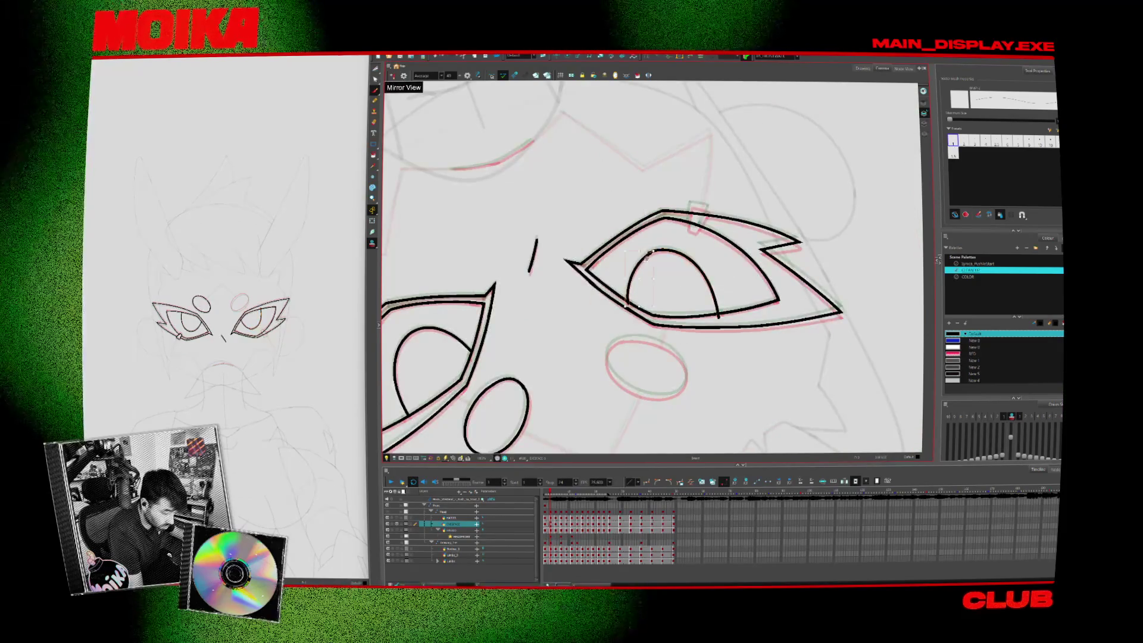
{"action": "key", "text": "shift+l"}
{"action": "key", "text": "period"}
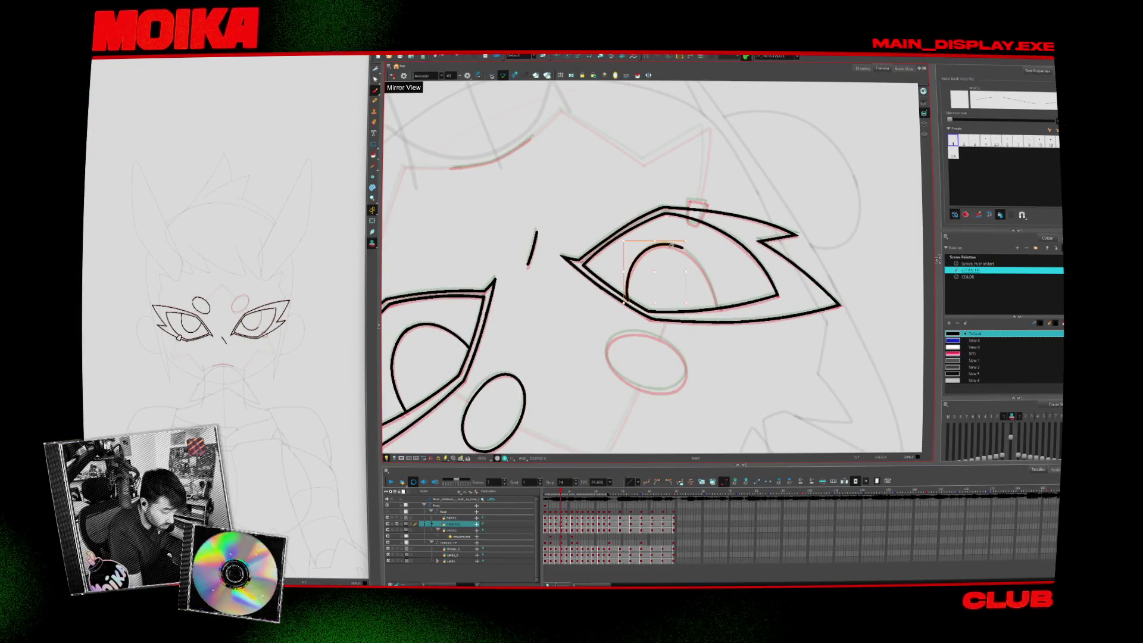
{"action": "key", "text": "4"}
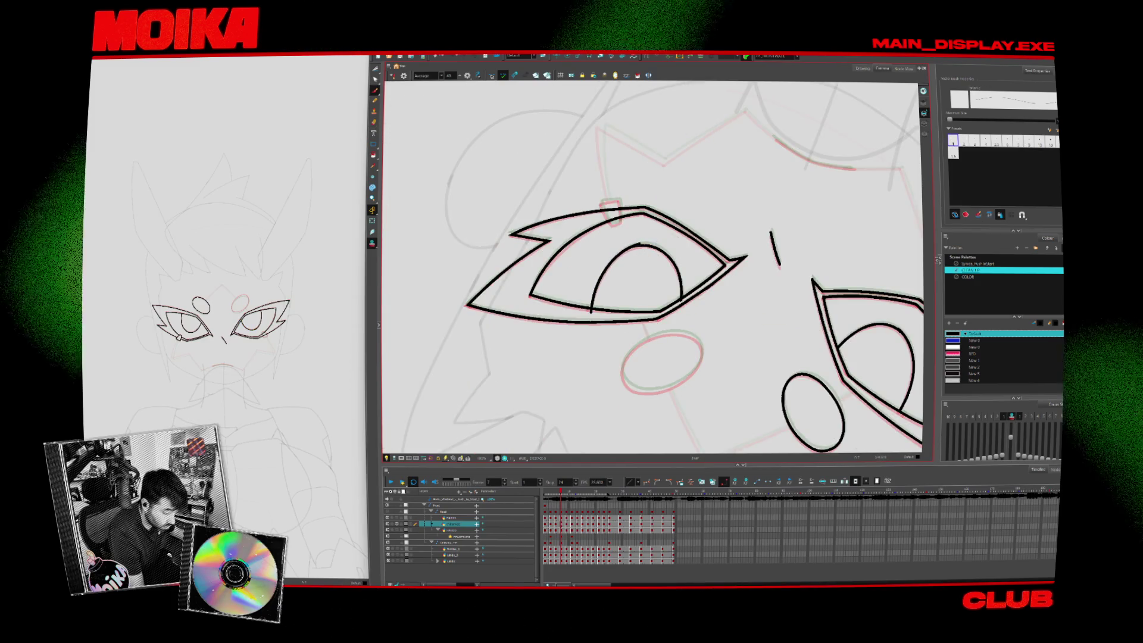
{"action": "key", "text": "Escape"}
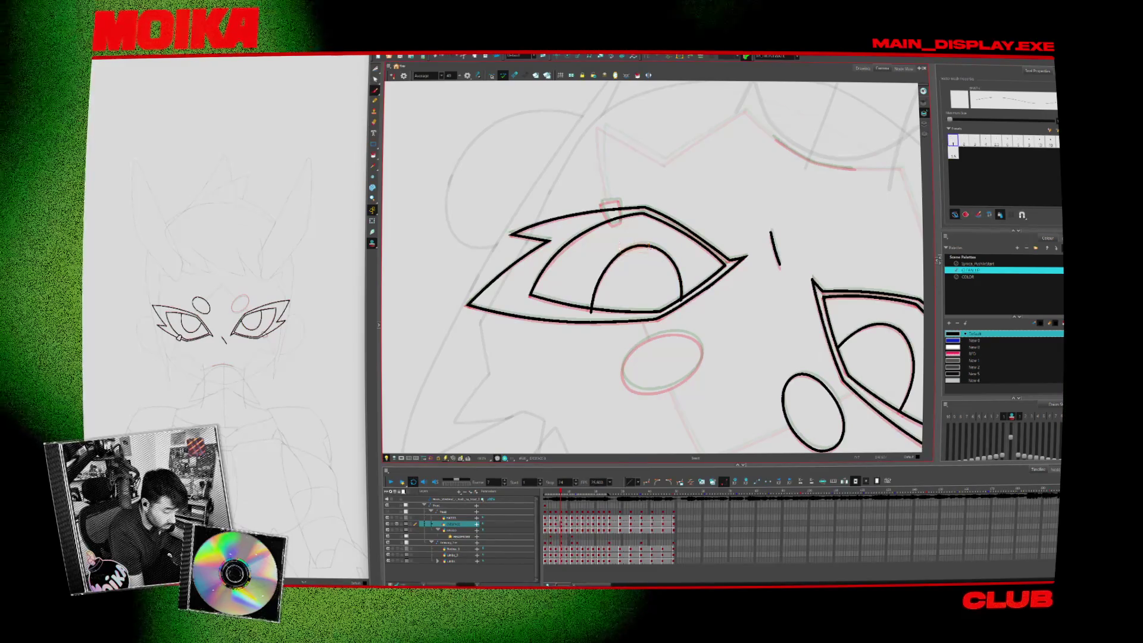
{"action": "key", "text": "period"}
{"action": "key", "text": "period"}
{"action": "key", "text": "period"}
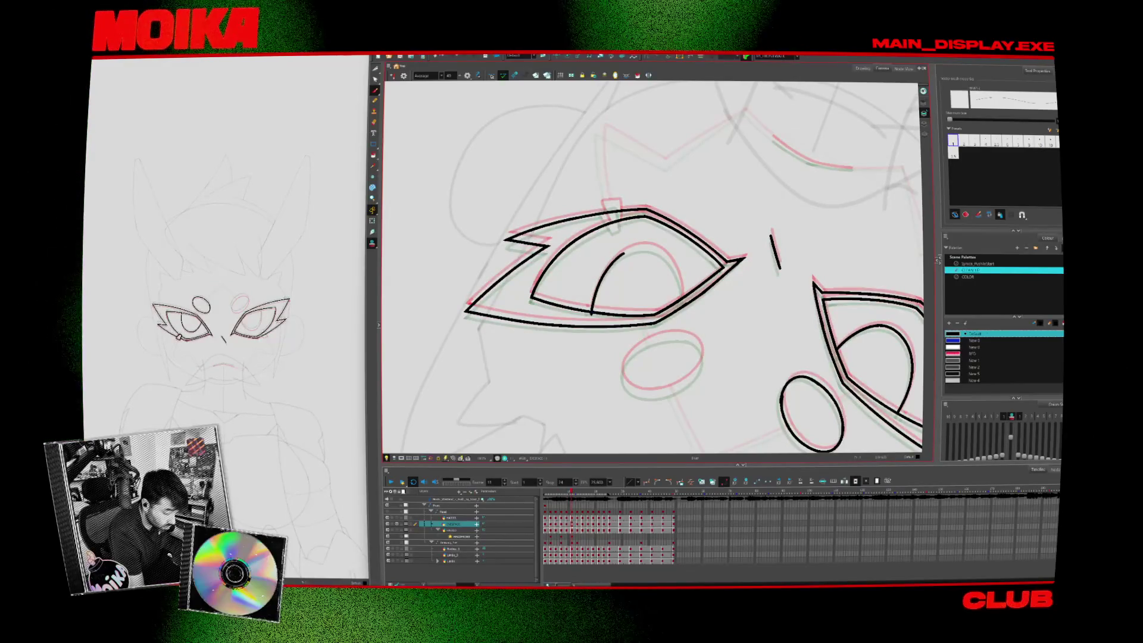
Mirror the view again, switch to the Eraser then Cutter, and step back three frames
{"action": "key", "text": "alt+e"}
{"action": "key", "text": "4"}
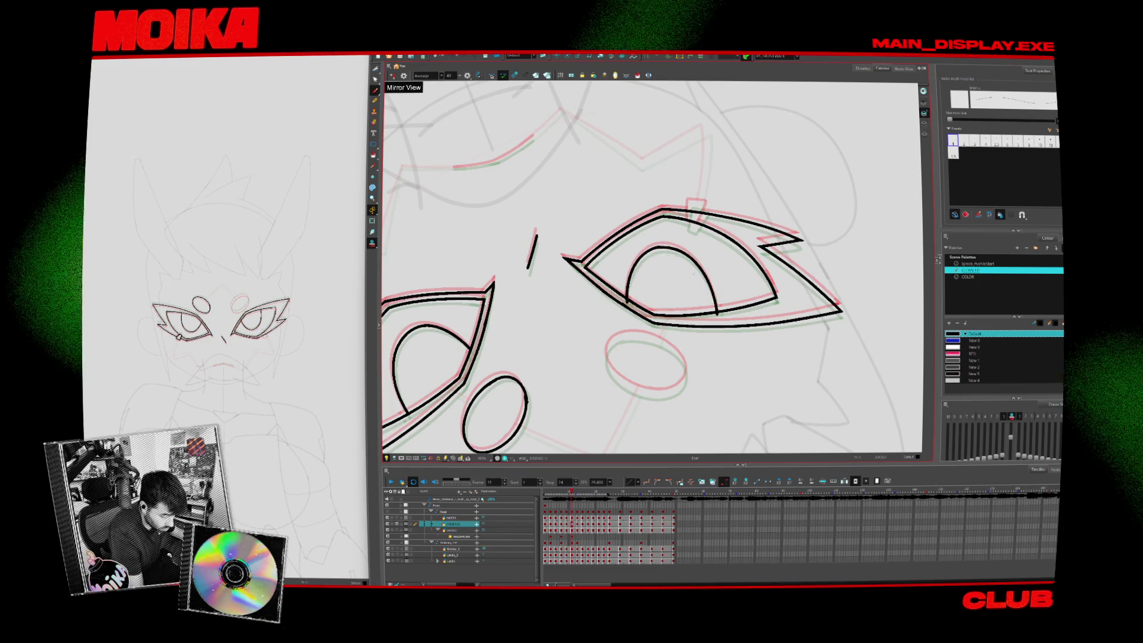
{"action": "key", "text": "alt+t"}
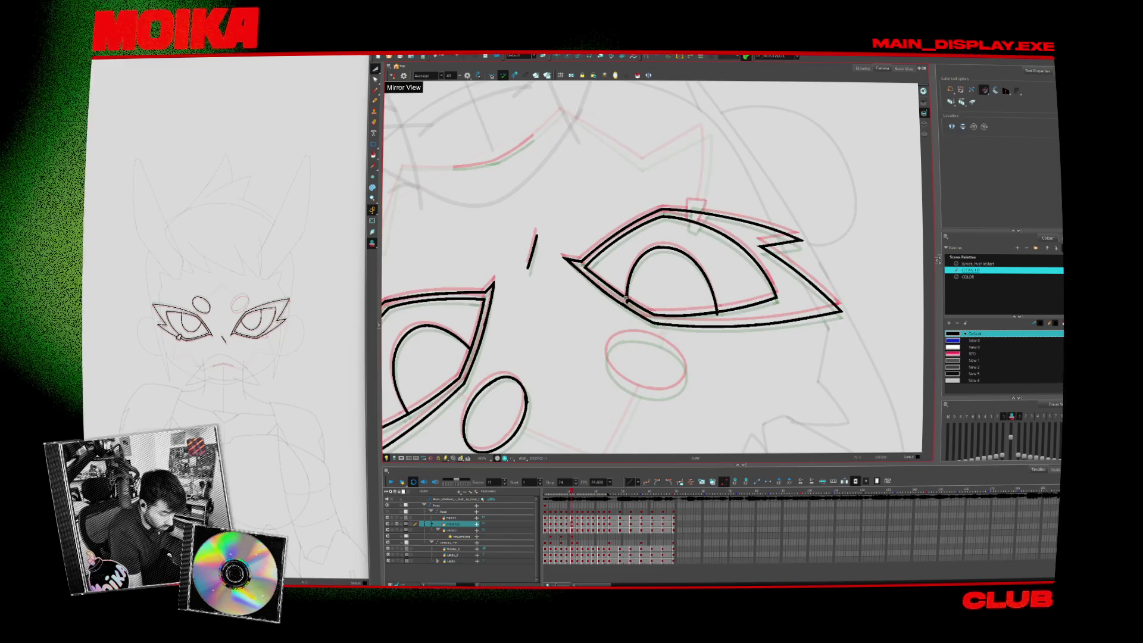
{"action": "key", "text": "comma"}
{"action": "key", "text": "comma"}
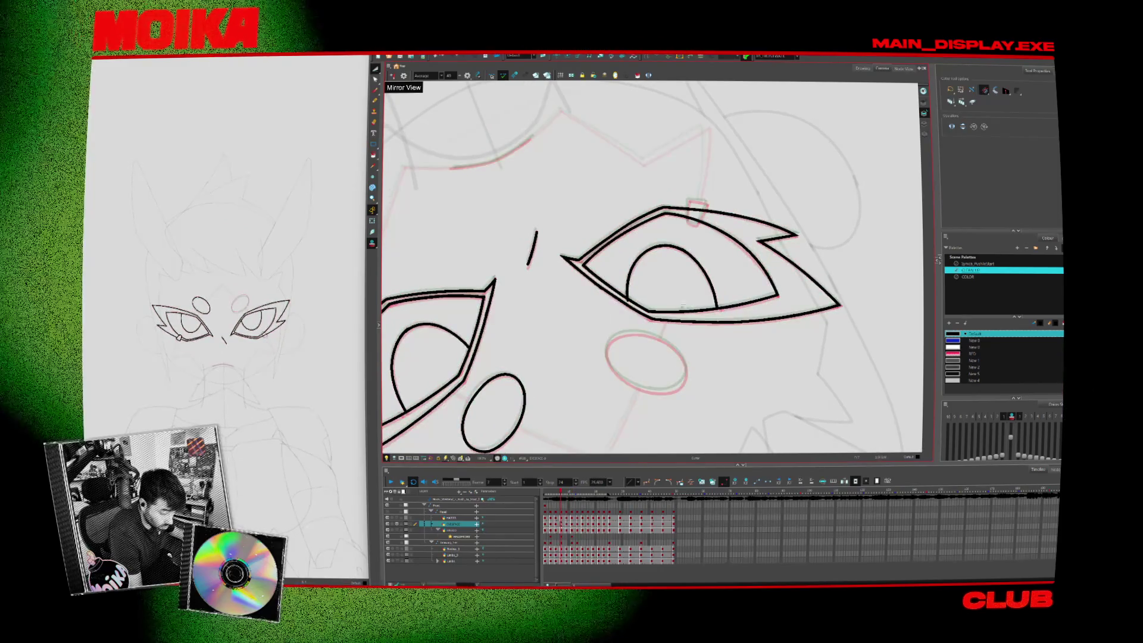
{"action": "key", "text": "comma"}
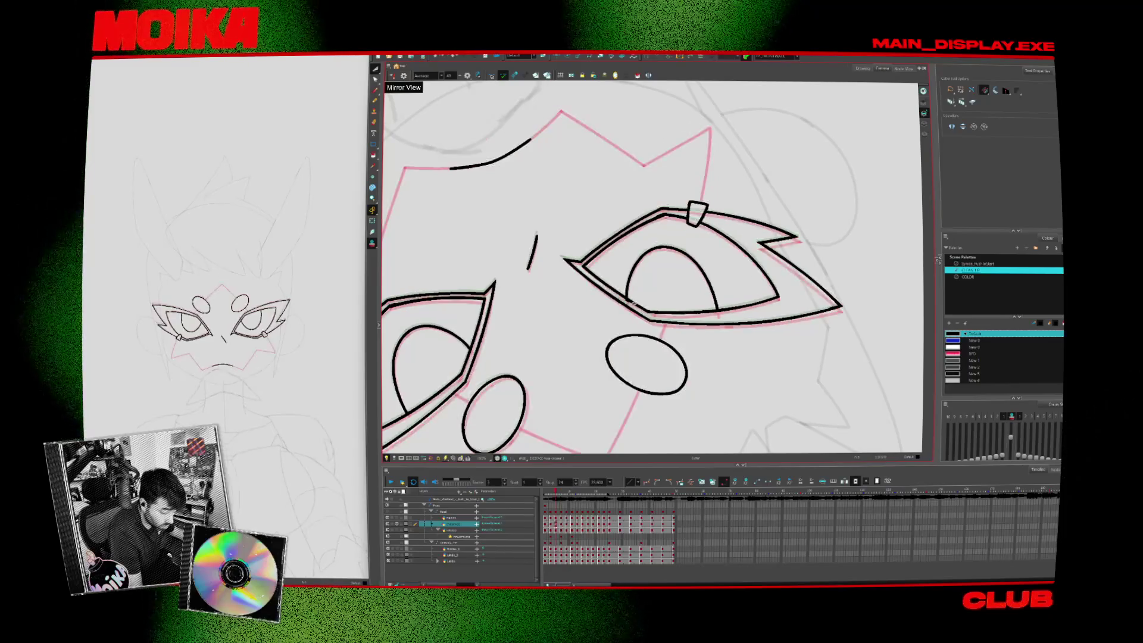
{"action": "key", "text": "comma"}
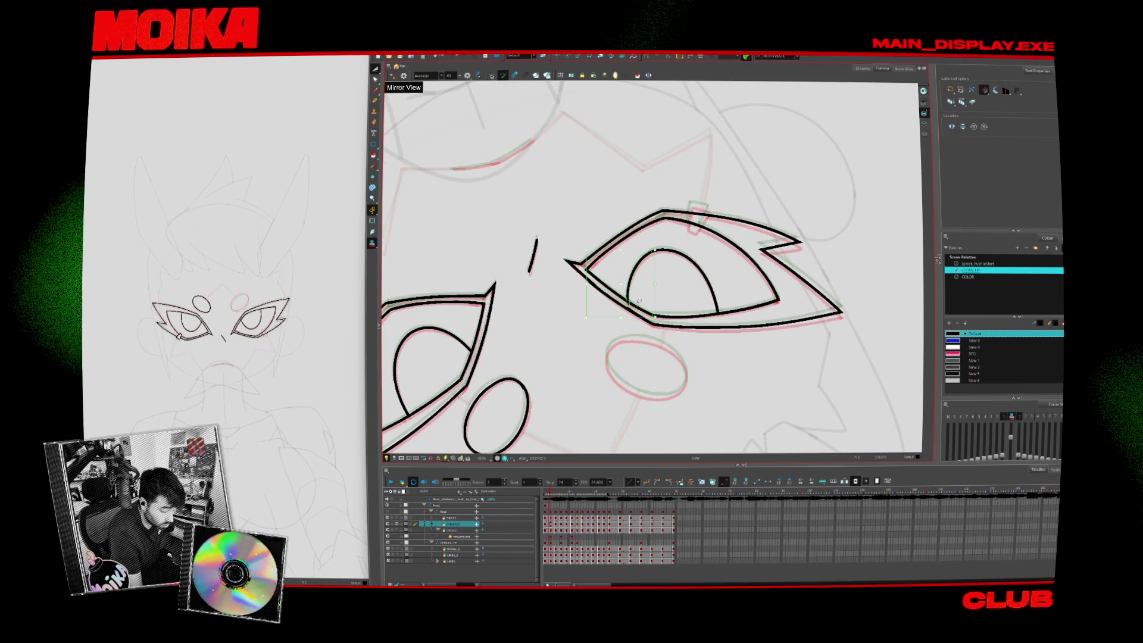
{"action": "scroll", "coordinate": [639, 302], "scroll_direction": "up", "scroll_amount": 5}
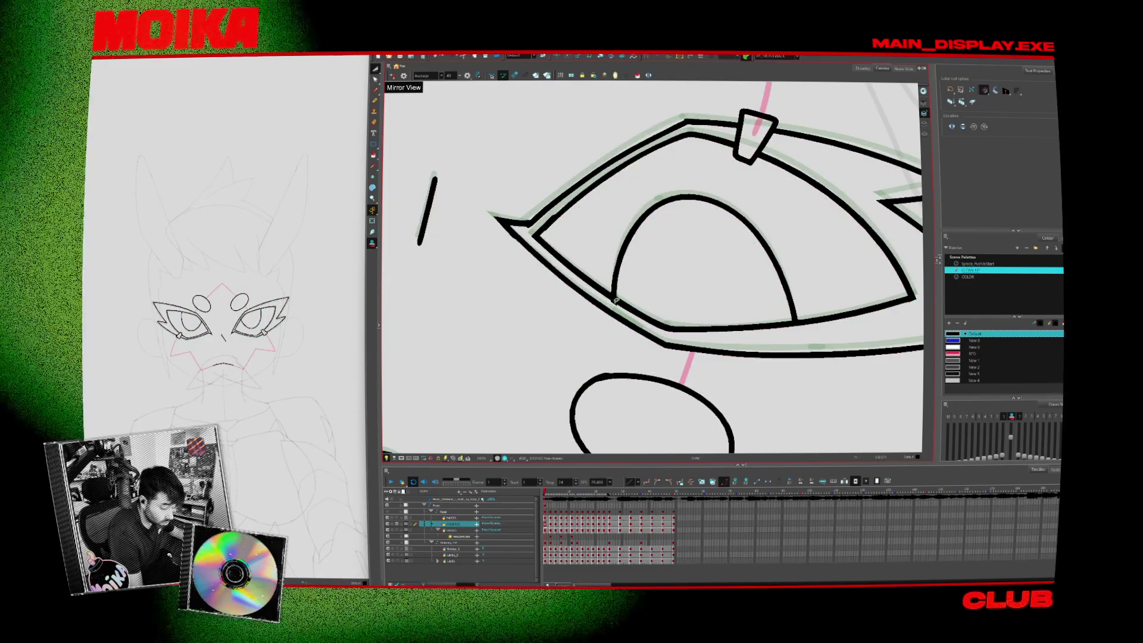
Zoom to the eyelid notch and ink its cup-shaped strokes on the next two frames
{"action": "left_click_drag", "start_coordinate": [713, 267], "coordinate": [604, 365]}
{"action": "key", "text": "period"}
{"action": "key", "text": "alt+b"}
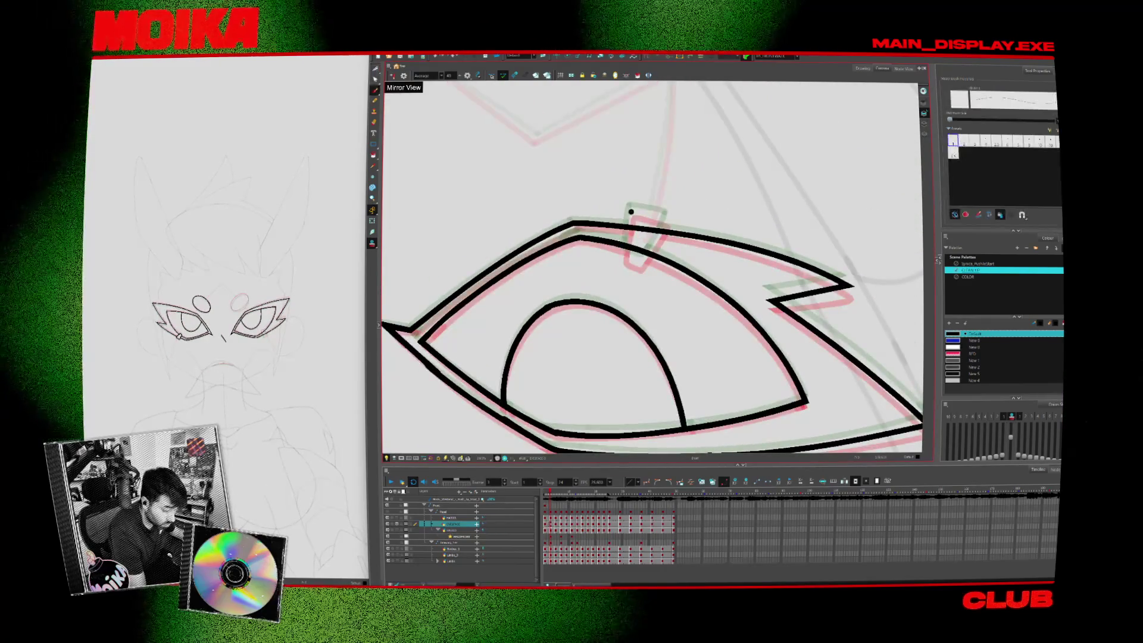
{"action": "left_click_drag", "start_coordinate": [632, 211], "coordinate": [626, 256]}
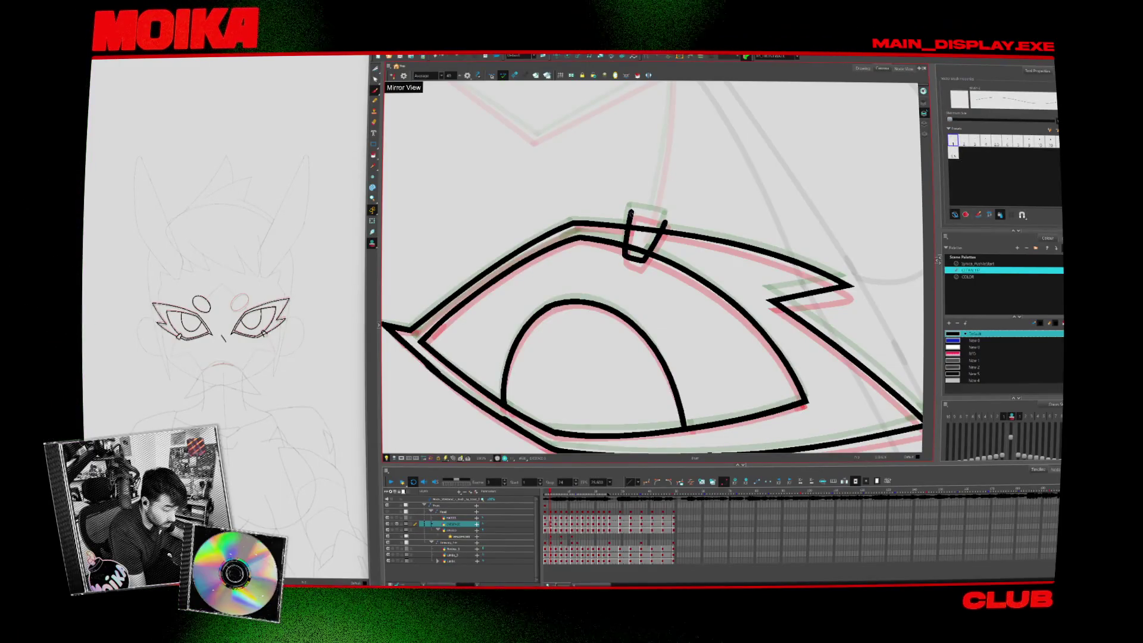
{"action": "key", "text": "period"}
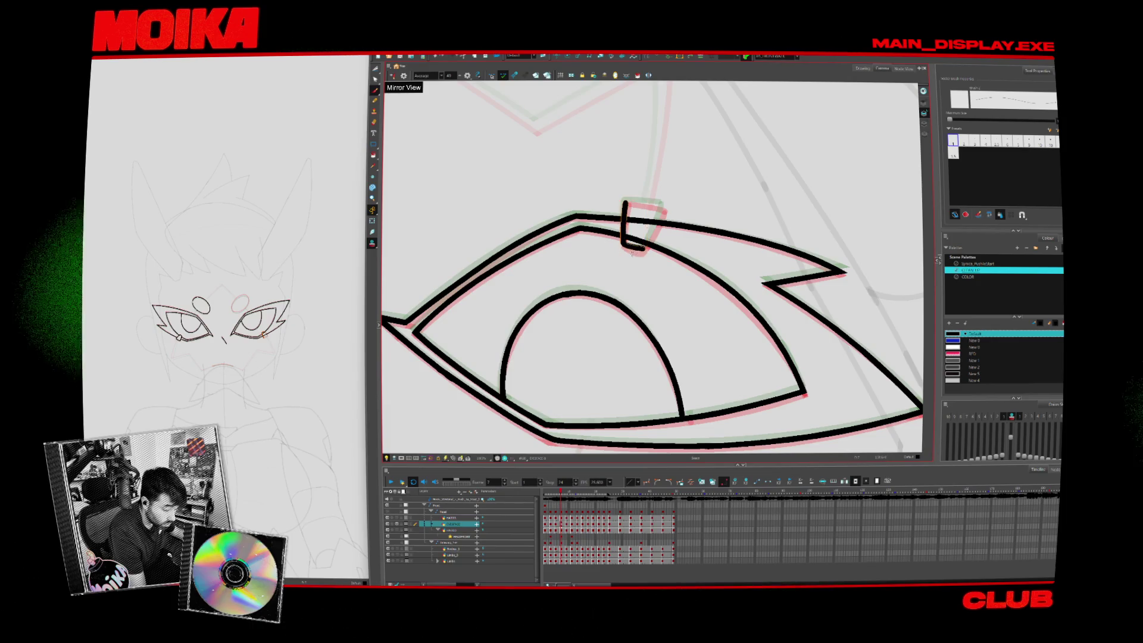
{"action": "left_click_drag", "start_coordinate": [666, 209], "coordinate": [645, 247]}
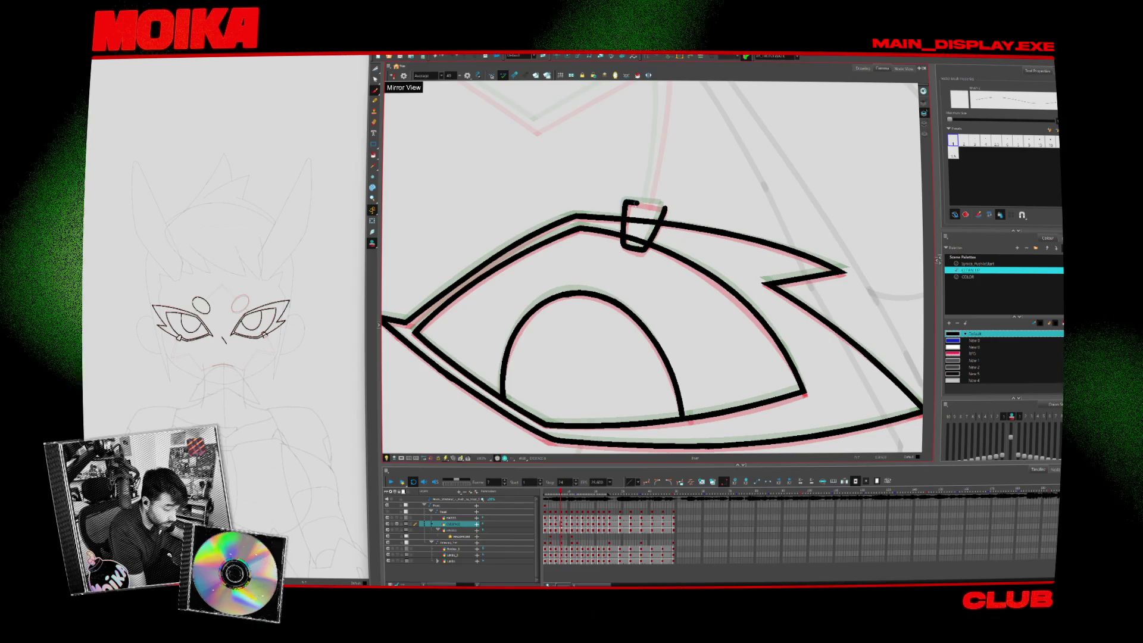
Ink both sides of the cup-shaped notch on a later drawing, then step back to review
{"action": "key", "text": "period"}
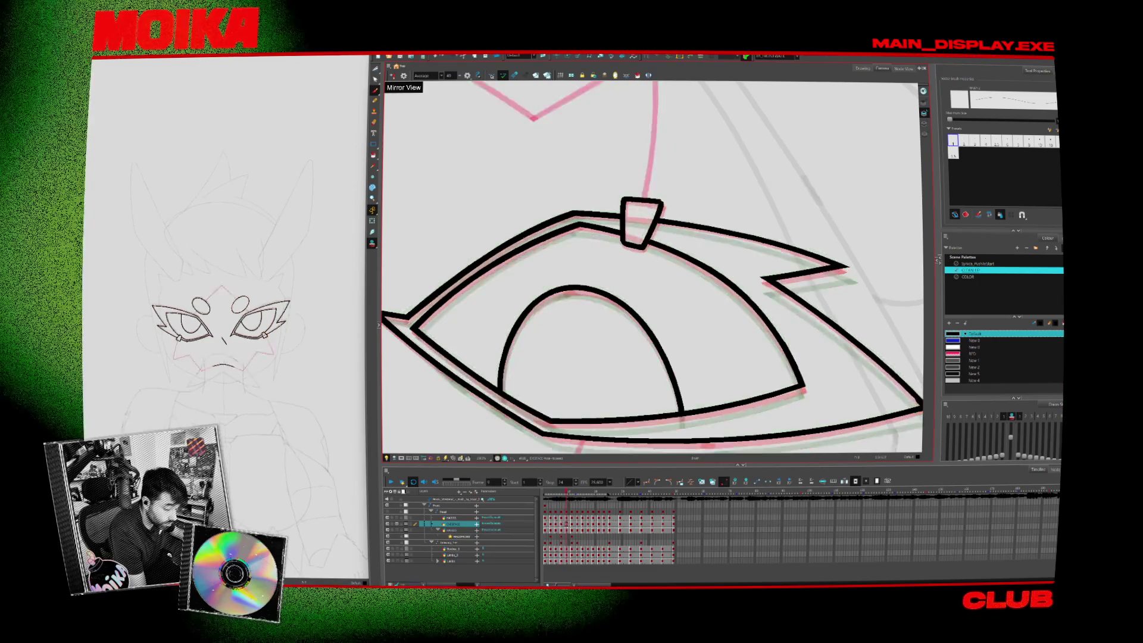
{"action": "key", "text": "period"}
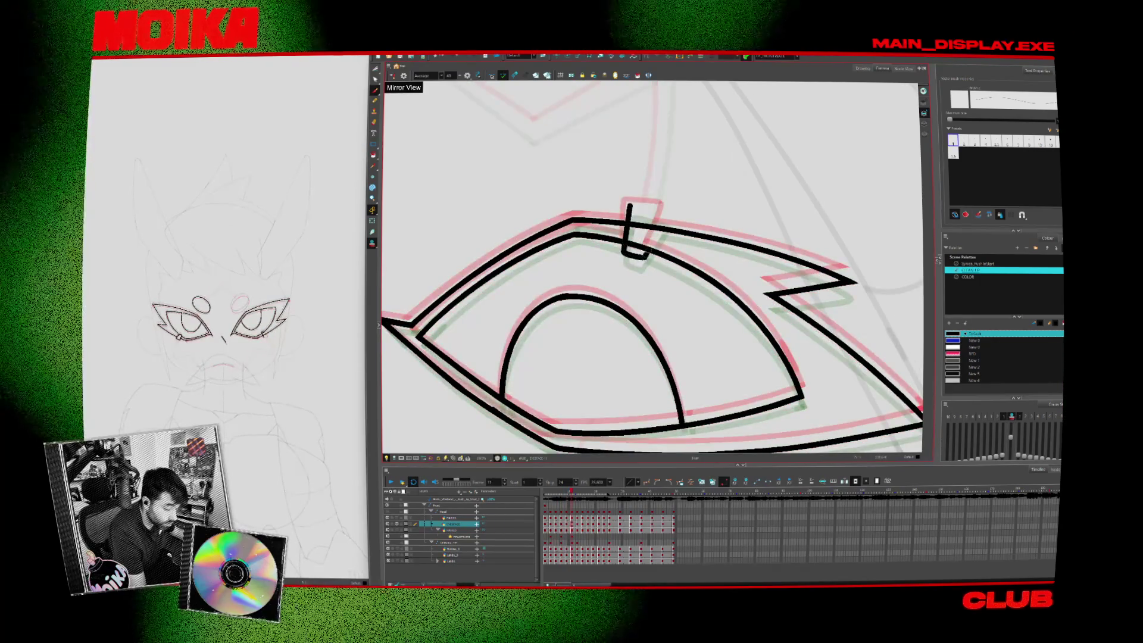
{"action": "left_click_drag", "start_coordinate": [636, 207], "coordinate": [644, 256]}
{"action": "left_click_drag", "start_coordinate": [666, 213], "coordinate": [646, 255]}
{"action": "key", "text": "alt+s"}
{"action": "key", "text": "comma"}
{"action": "key", "text": "comma"}
{"action": "key", "text": "comma"}
{"action": "key", "text": "comma"}
{"action": "key", "text": "comma"}
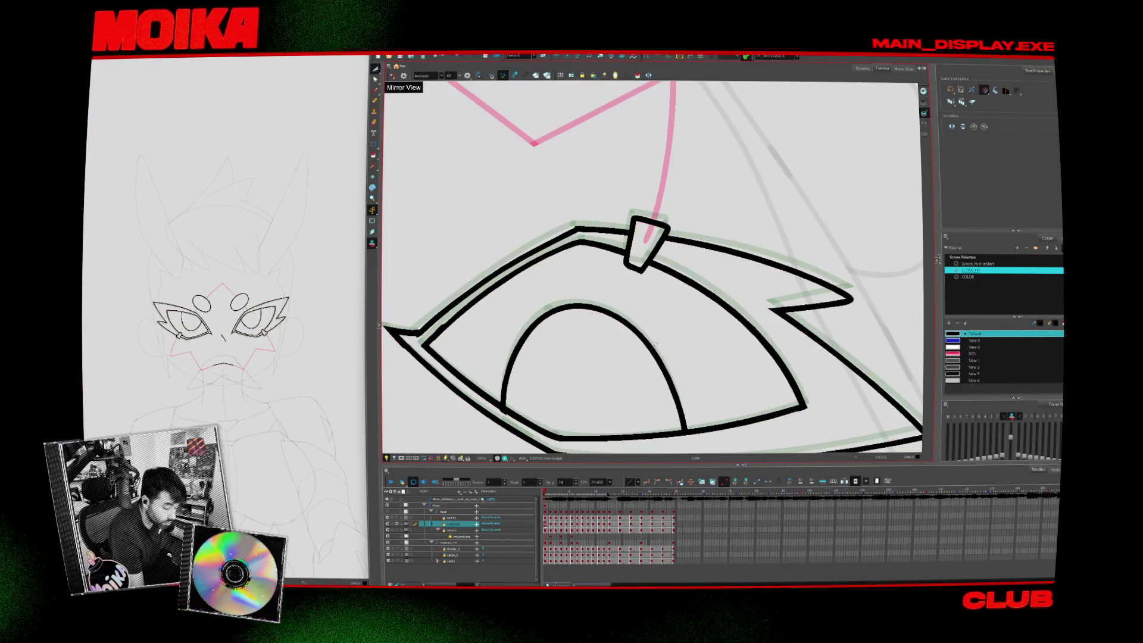
{"action": "key", "text": "comma"}
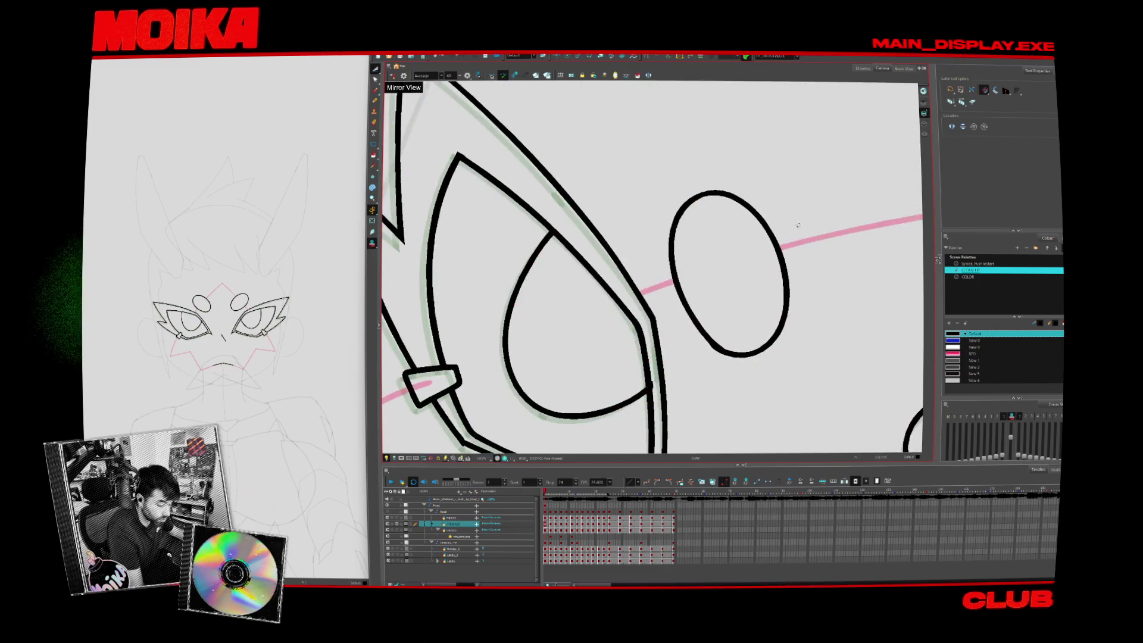
Continue the oval's outline over the top, then return to the first drawing
{"action": "key", "text": "alt+b"}
{"action": "mouse_move", "coordinate": [631, 260]}
{"action": "left_mouse_down"}
{"action": "mouse_move", "coordinate": [701, 226]}
{"action": "mouse_move", "coordinate": [741, 357]}
{"action": "mouse_move", "coordinate": [632, 309]}
{"action": "mouse_move", "coordinate": [628, 325]}
{"action": "mouse_move", "coordinate": [643, 239]}
{"action": "left_mouse_up"}
{"action": "key", "text": "period"}
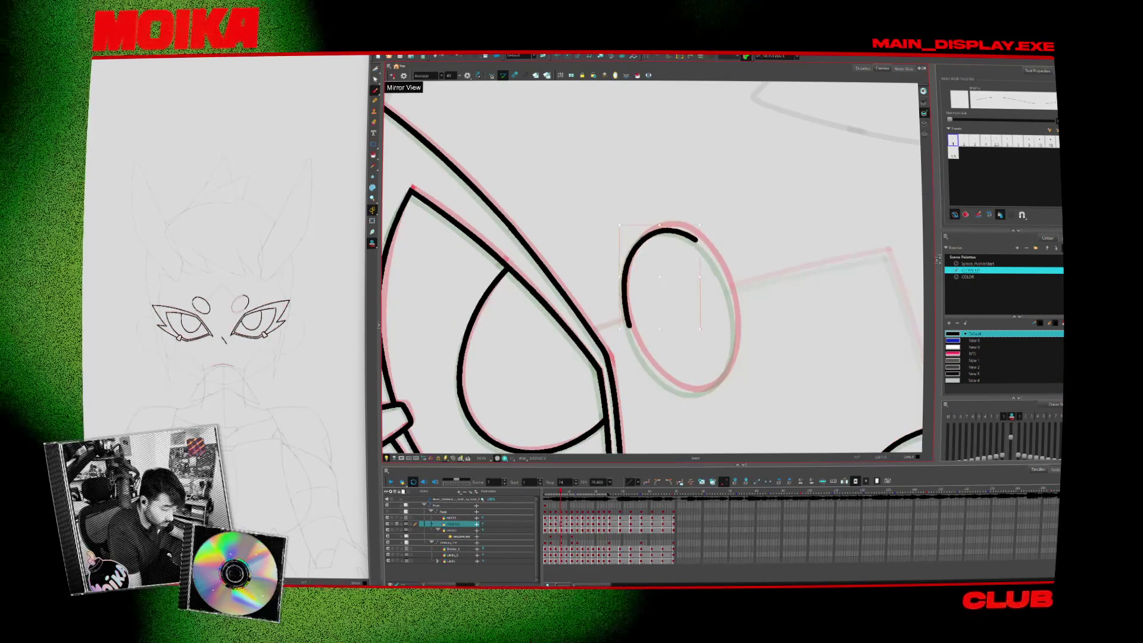
{"action": "key", "text": "period"}
{"action": "key", "text": "period"}
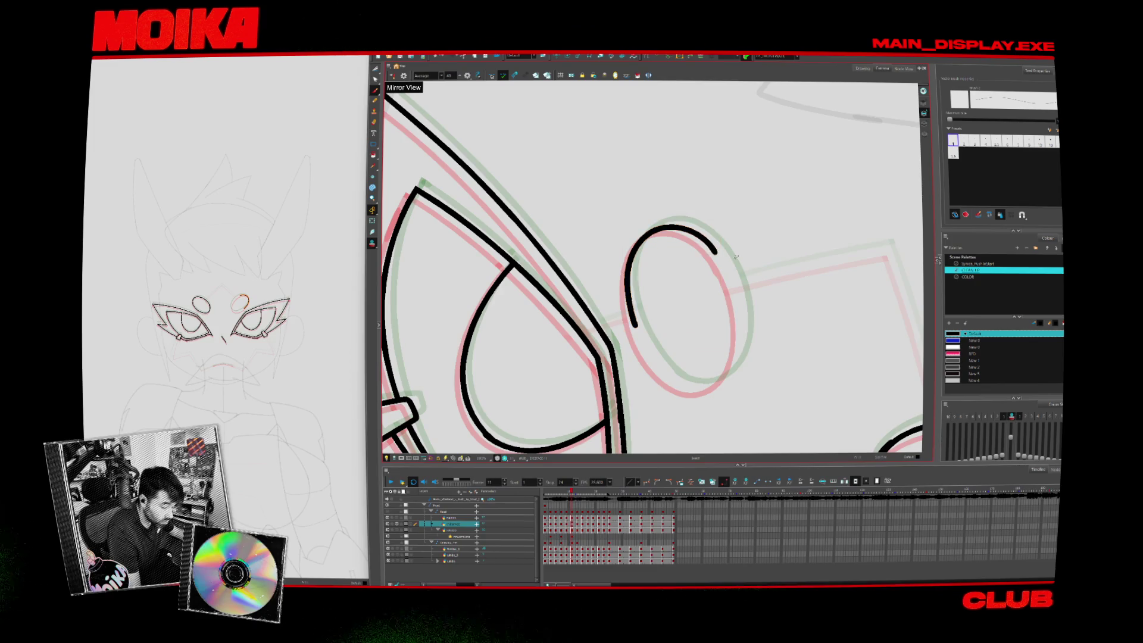
{"action": "key", "text": "Return"}
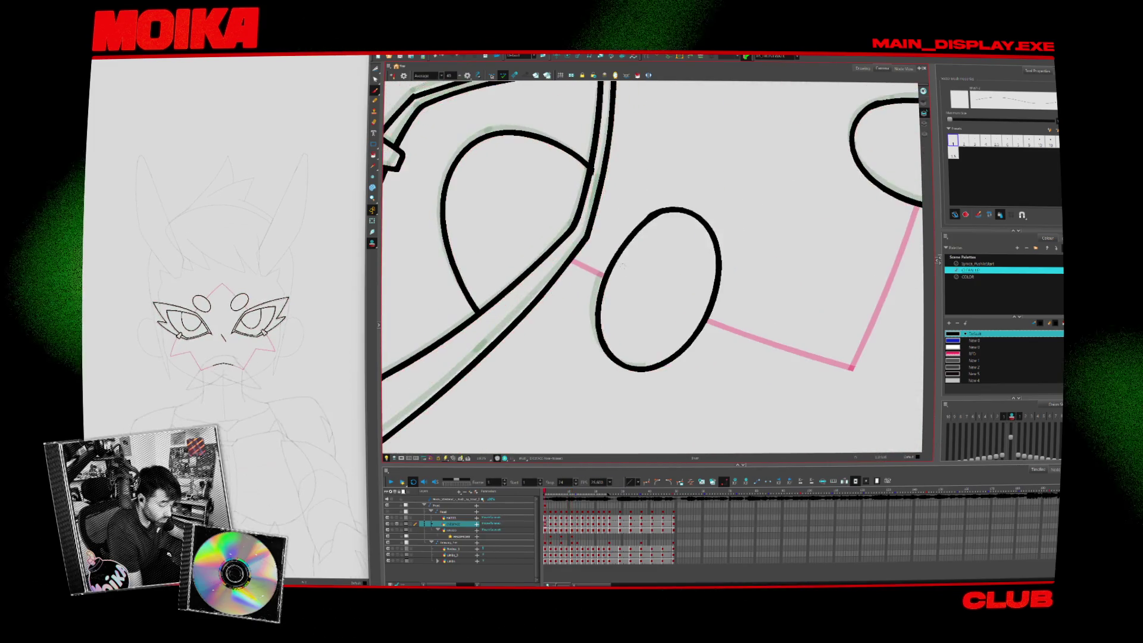
{"action": "key", "text": "period"}
Extend the oval's top arc and lower-right side, then erase the lower-right tail on a later drawing
{"action": "left_click_drag", "start_coordinate": [601, 271], "coordinate": [708, 244]}
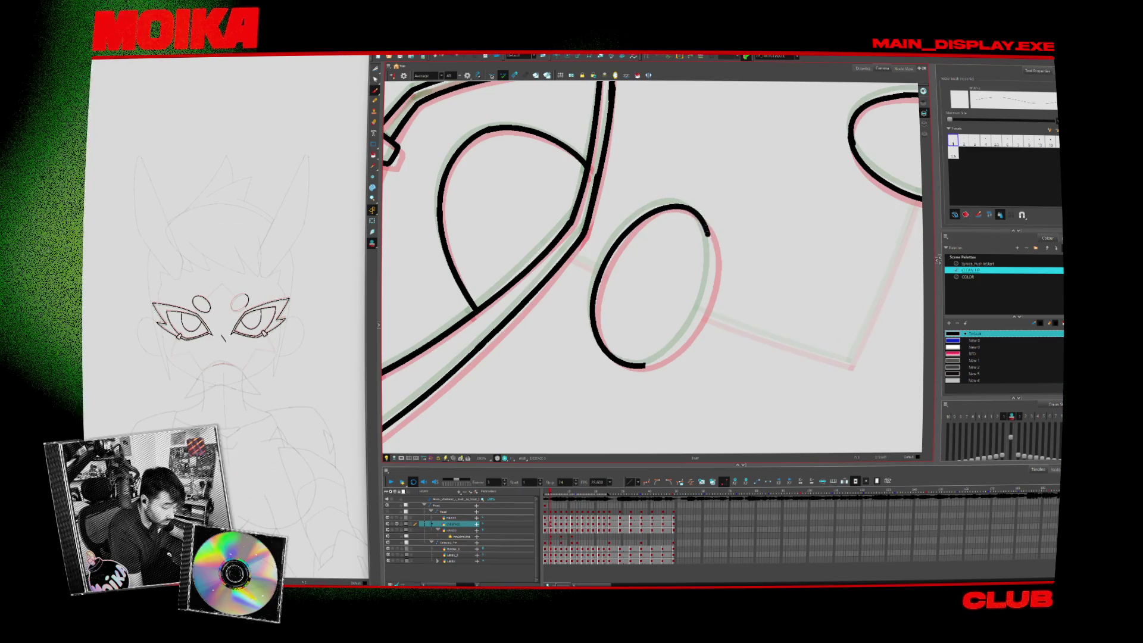
{"action": "left_click_drag", "start_coordinate": [642, 366], "coordinate": [694, 324]}
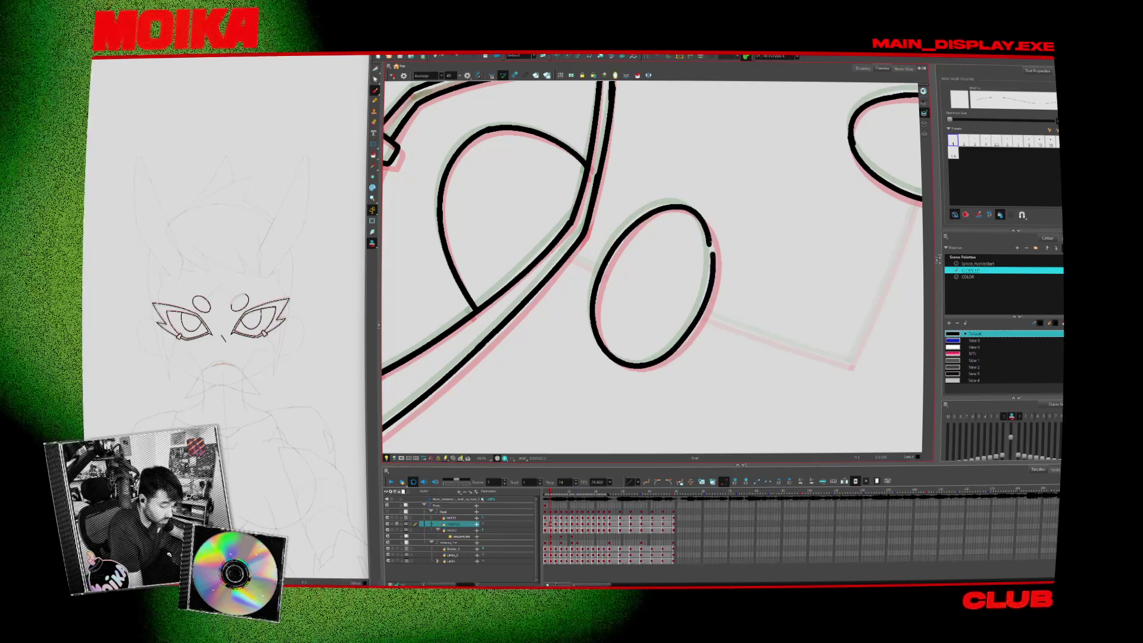
{"action": "key", "text": "period"}
{"action": "key", "text": "period"}
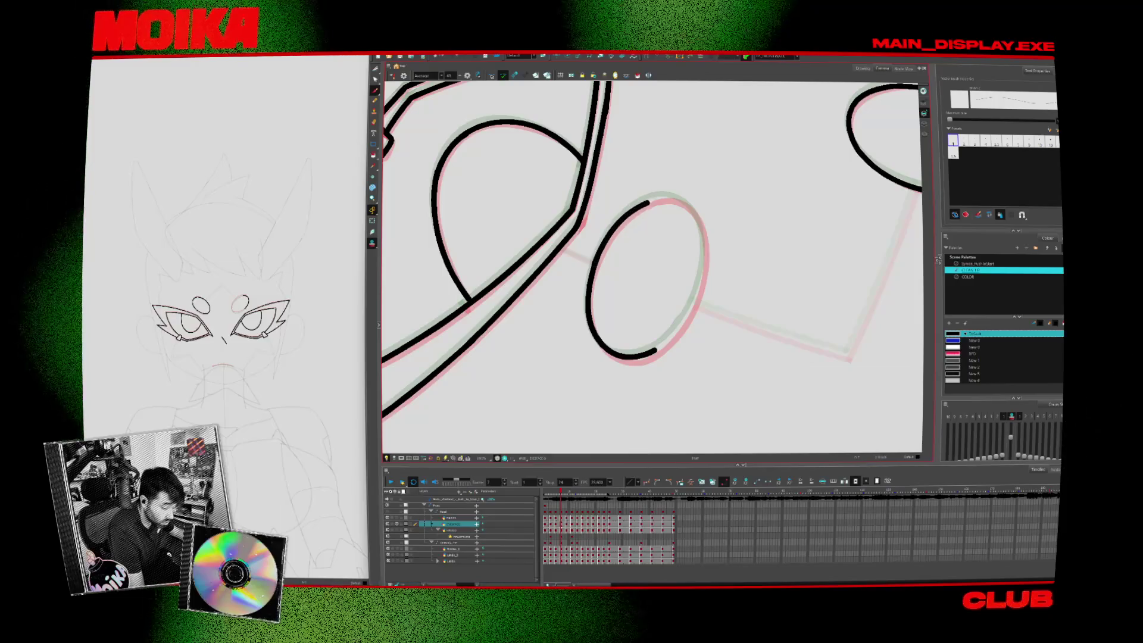
{"action": "key", "text": "period"}
{"action": "key", "text": "alt+e"}
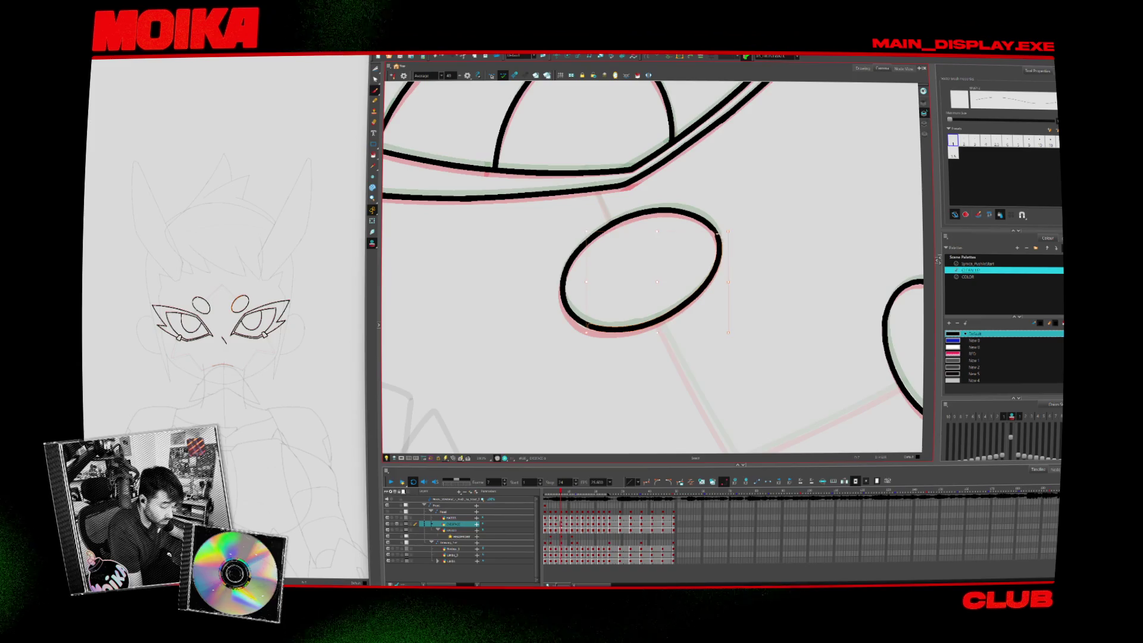
{"action": "key", "text": "period"}
{"action": "key", "text": "period"}
{"action": "mouse_move", "coordinate": [691, 306]}
{"action": "left_mouse_down"}
{"action": "mouse_move", "coordinate": [625, 334]}
{"action": "mouse_move", "coordinate": [625, 223]}
{"action": "left_mouse_up"}
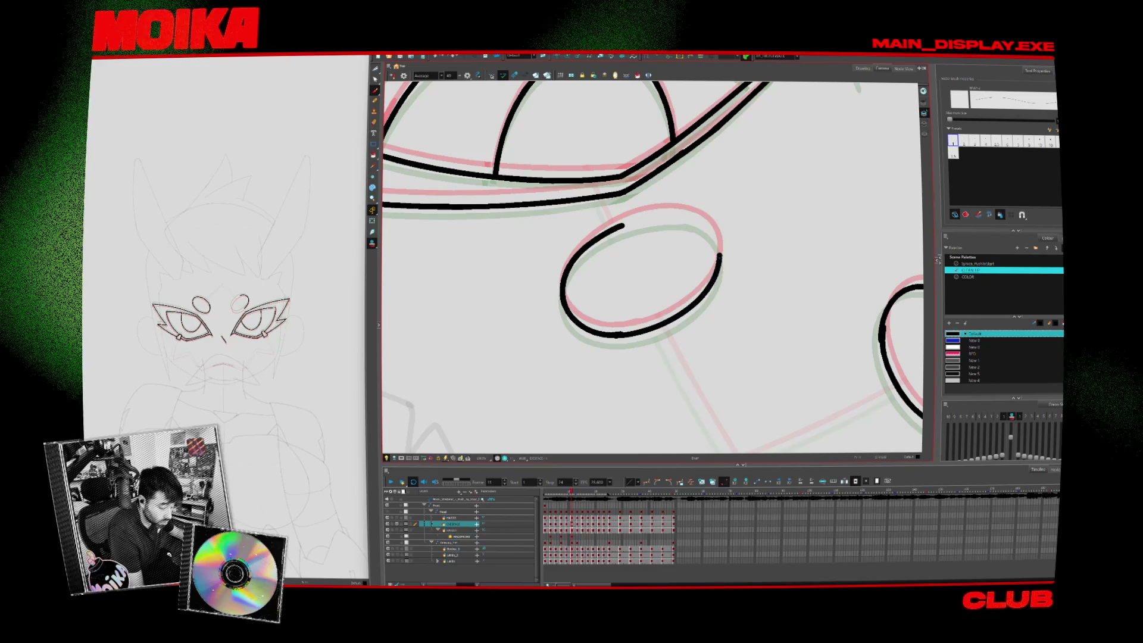
Close the oval along its upper-left side, then zoom out to show the whole character
{"action": "key", "text": "period"}
{"action": "key", "text": "period"}
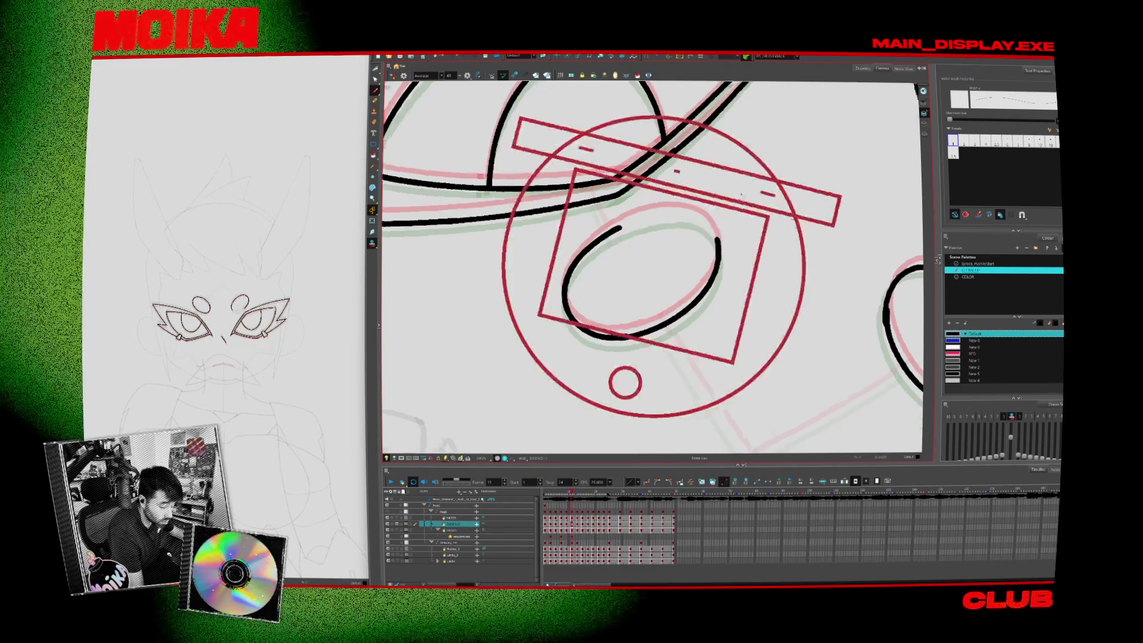
{"action": "left_click_drag", "start_coordinate": [592, 301], "coordinate": [684, 206]}
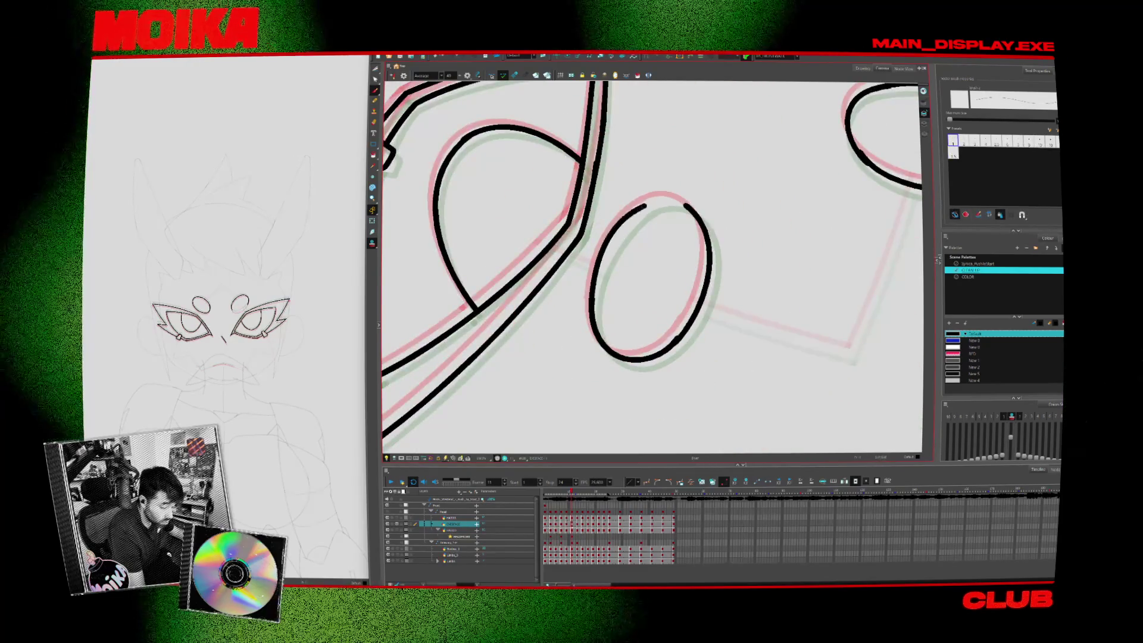
{"action": "left_click", "coordinate": [685, 207]}
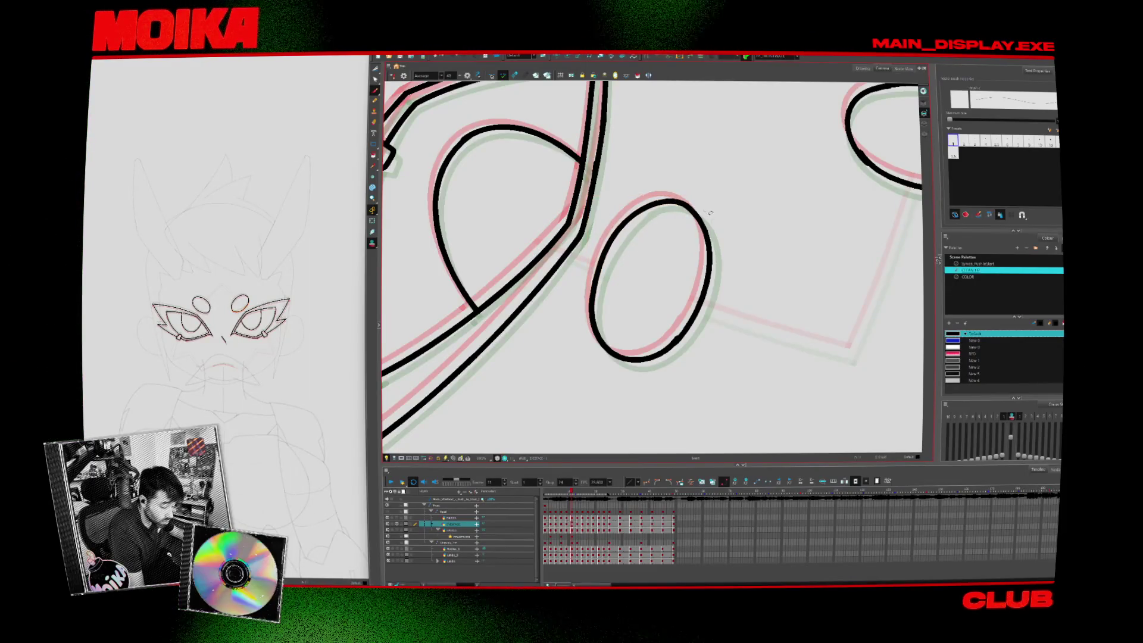
{"action": "key", "text": "period"}
{"action": "key", "text": "alt+z"}
{"action": "key", "text": "shift+m"}
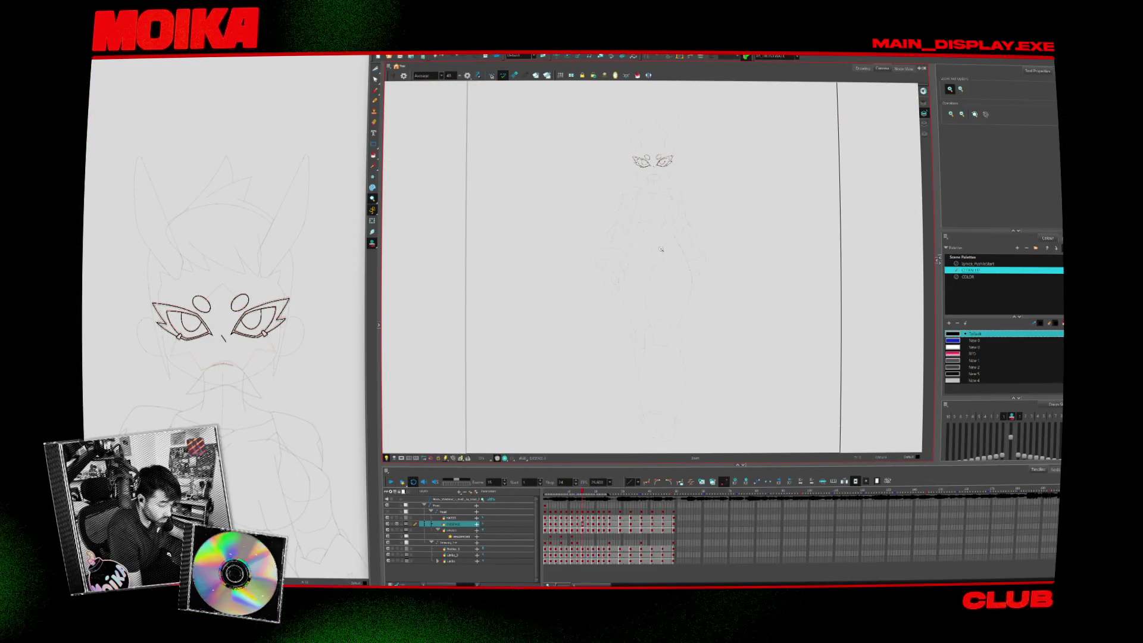
Zoom in and ink the curved mouth line below the nose on two consecutive drawings
{"action": "scroll", "coordinate": [646, 249], "scroll_direction": "up", "scroll_amount": 6}
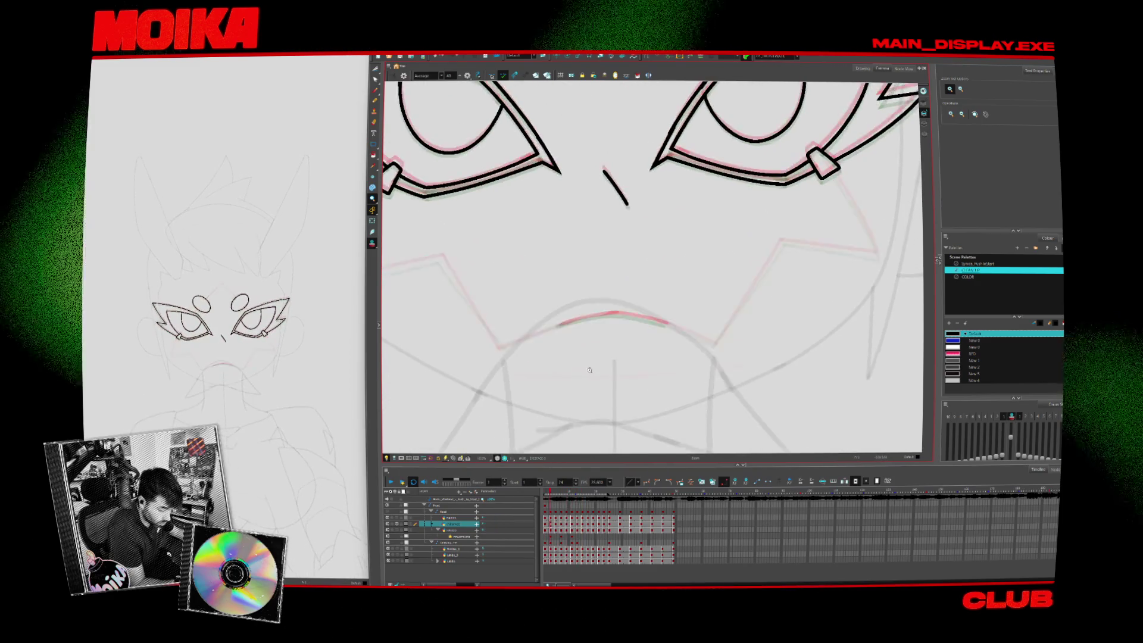
{"action": "scroll", "coordinate": [596, 357], "scroll_direction": "up", "scroll_amount": 1}
{"action": "key", "text": "alt+b"}
{"action": "mouse_move", "coordinate": [560, 337]}
{"action": "left_mouse_down"}
{"action": "mouse_move", "coordinate": [630, 312]}
{"action": "mouse_move", "coordinate": [684, 316]}
{"action": "left_mouse_up"}
{"action": "key", "text": "period"}
{"action": "left_click_drag", "start_coordinate": [559, 337], "coordinate": [633, 317]}
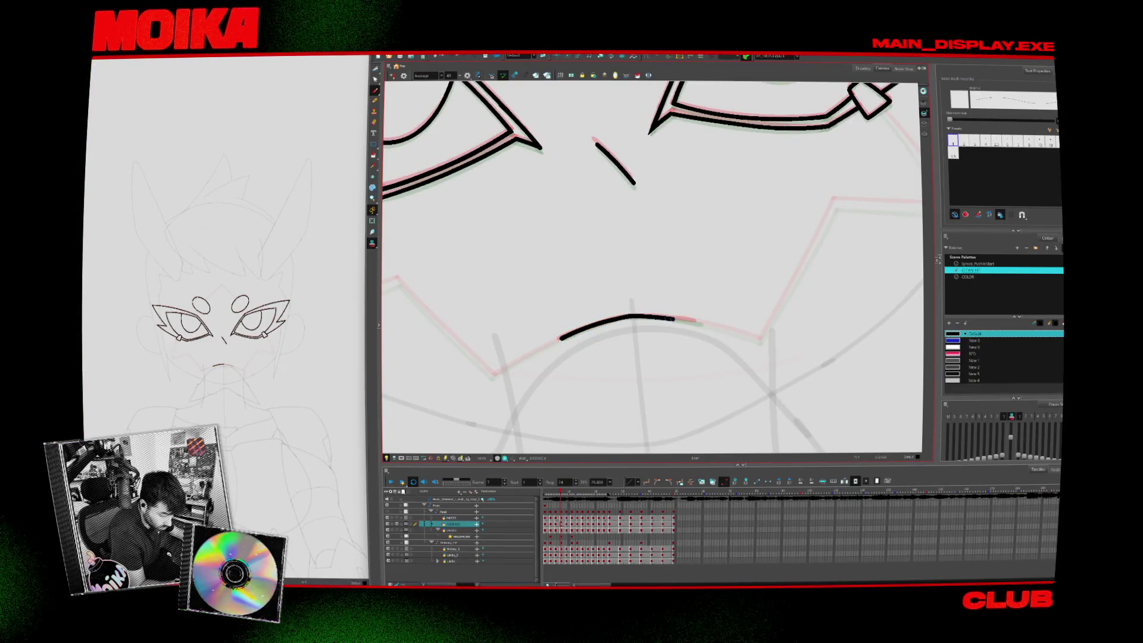
Advance a drawing and reframe the view to show both eyes and the mouth
{"action": "key", "text": "period"}
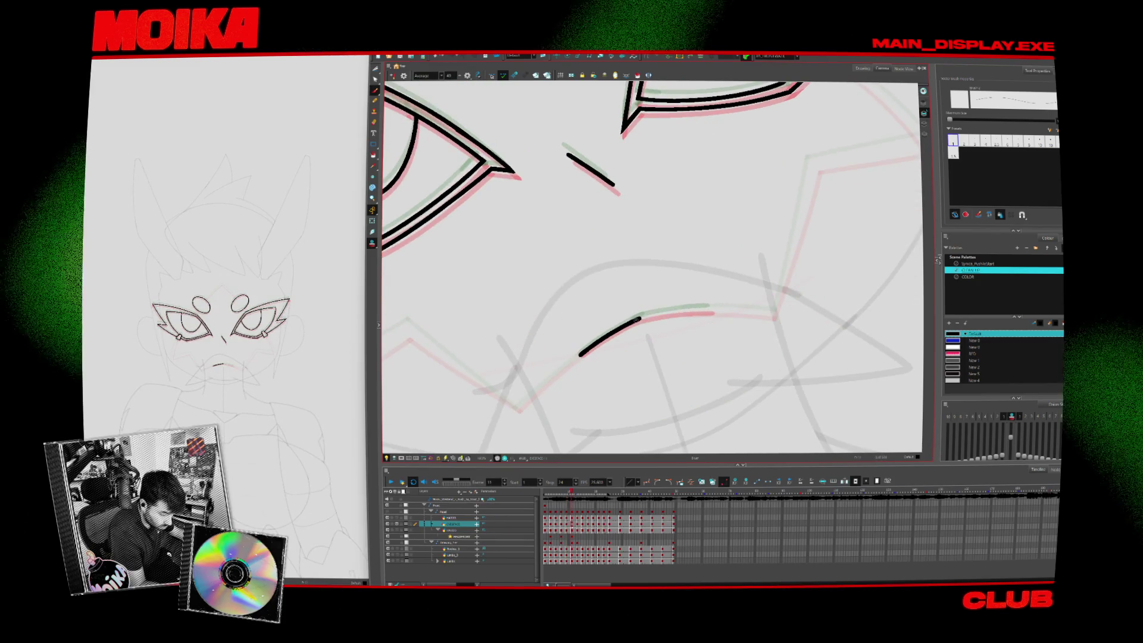
{"action": "scroll", "coordinate": [636, 344], "scroll_direction": "down", "scroll_amount": 3}
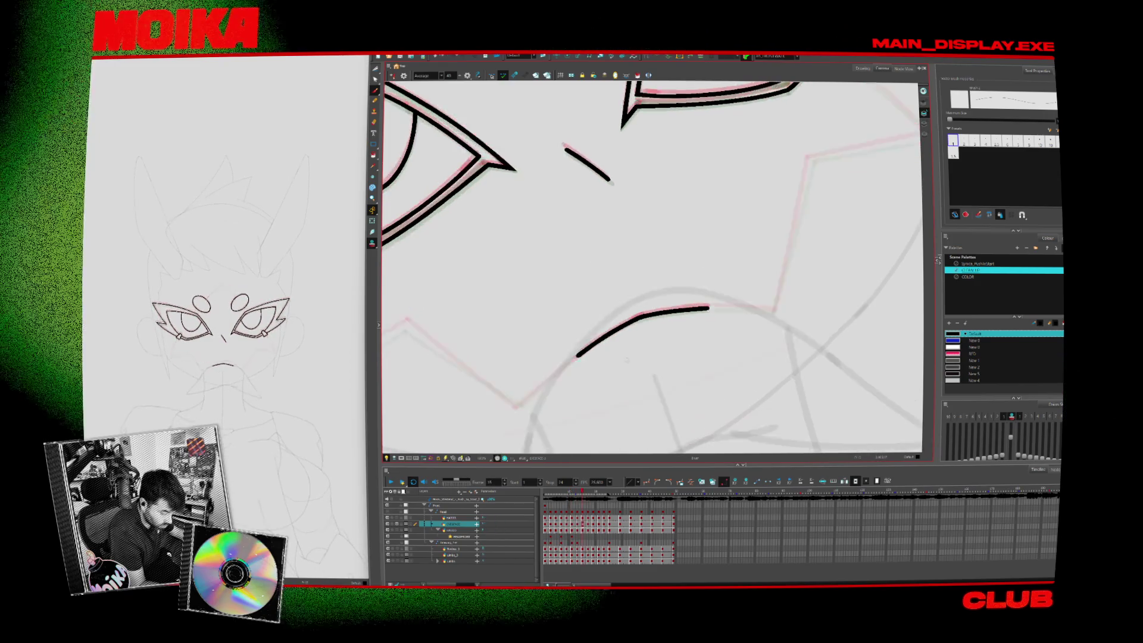
{"action": "key", "text": "alt+z"}
{"action": "scroll", "coordinate": [636, 344], "scroll_direction": "up", "scroll_amount": 5}
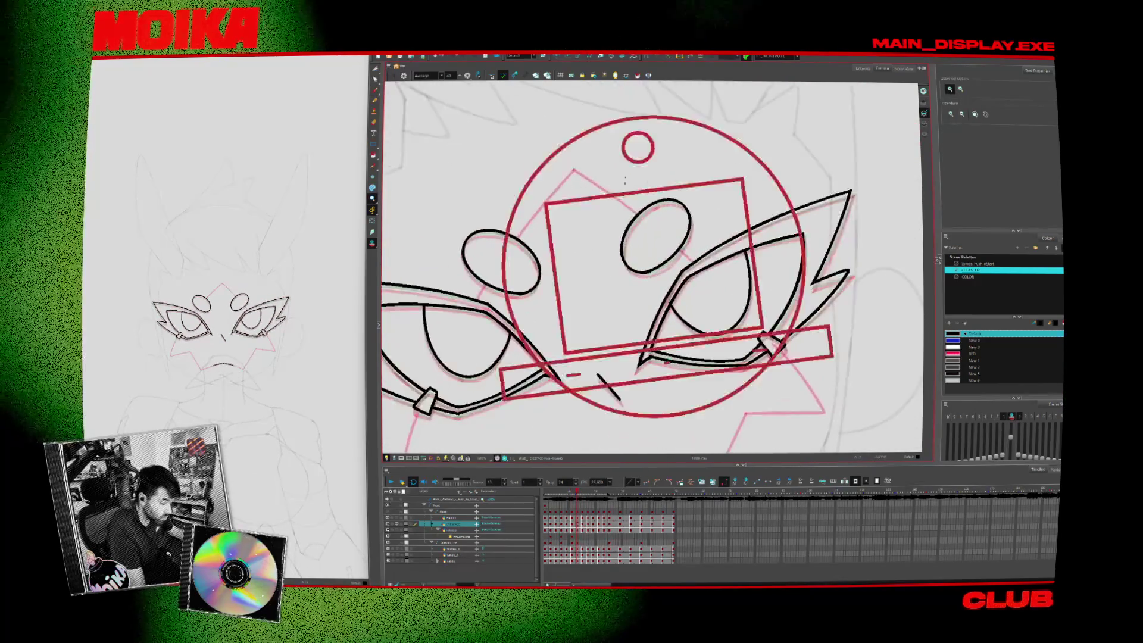
{"action": "key", "text": "alt+b"}
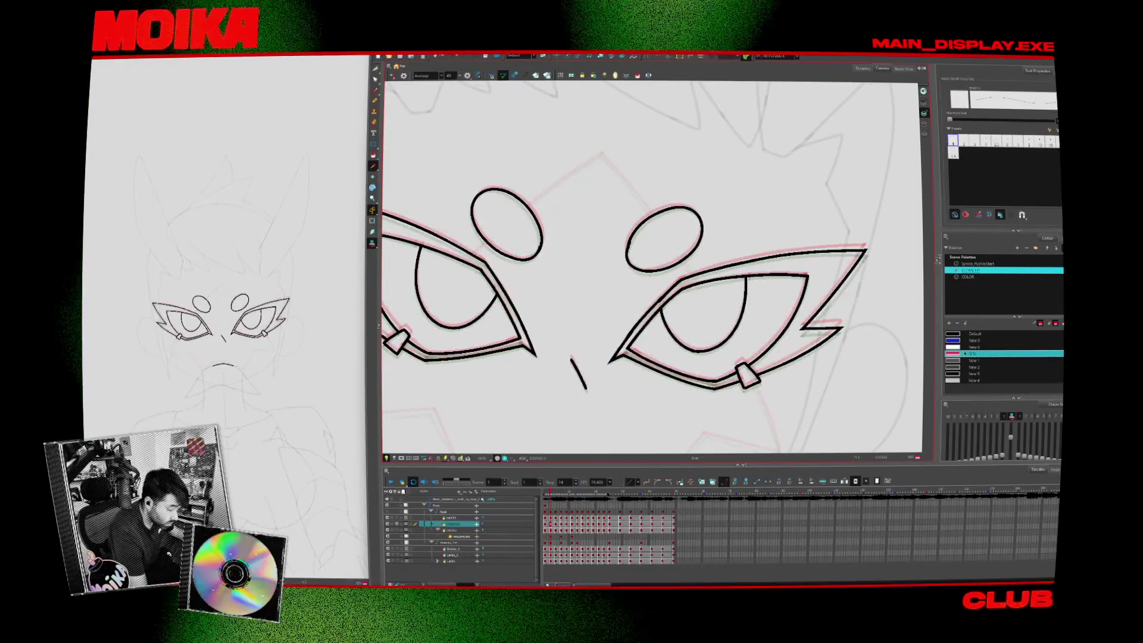
Play the animation and erase a pink construction stroke on the face
{"action": "left_click", "coordinate": [392, 482]}
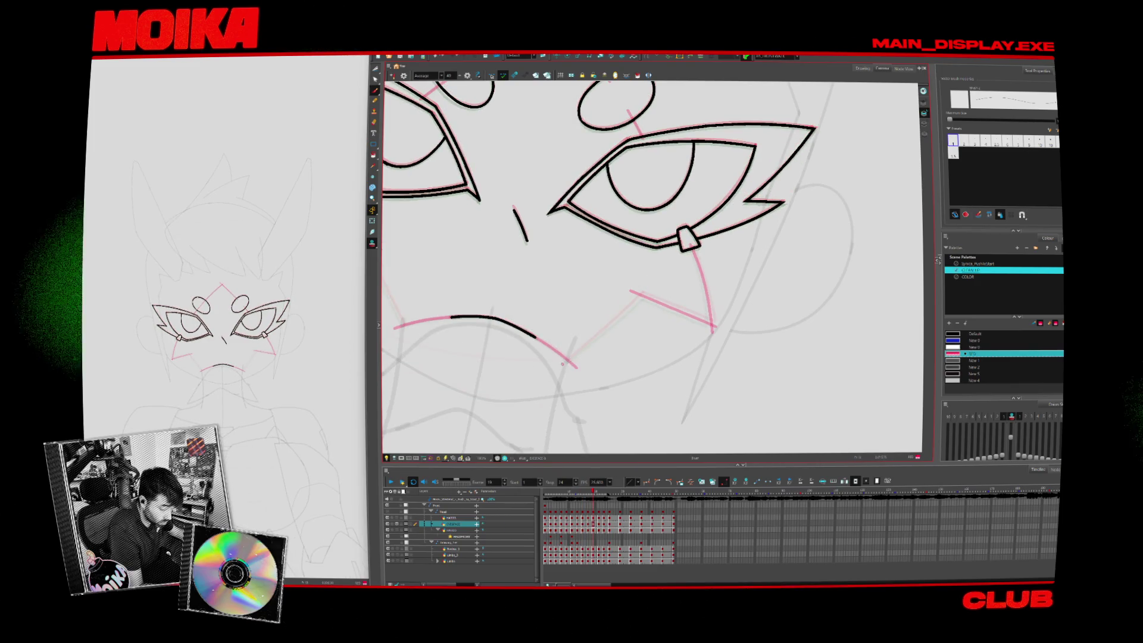
{"action": "mouse_move", "coordinate": [655, 287]}
{"action": "left_mouse_down"}
{"action": "mouse_move", "coordinate": [562, 364]}
{"action": "mouse_move", "coordinate": [642, 291]}
{"action": "left_mouse_up"}
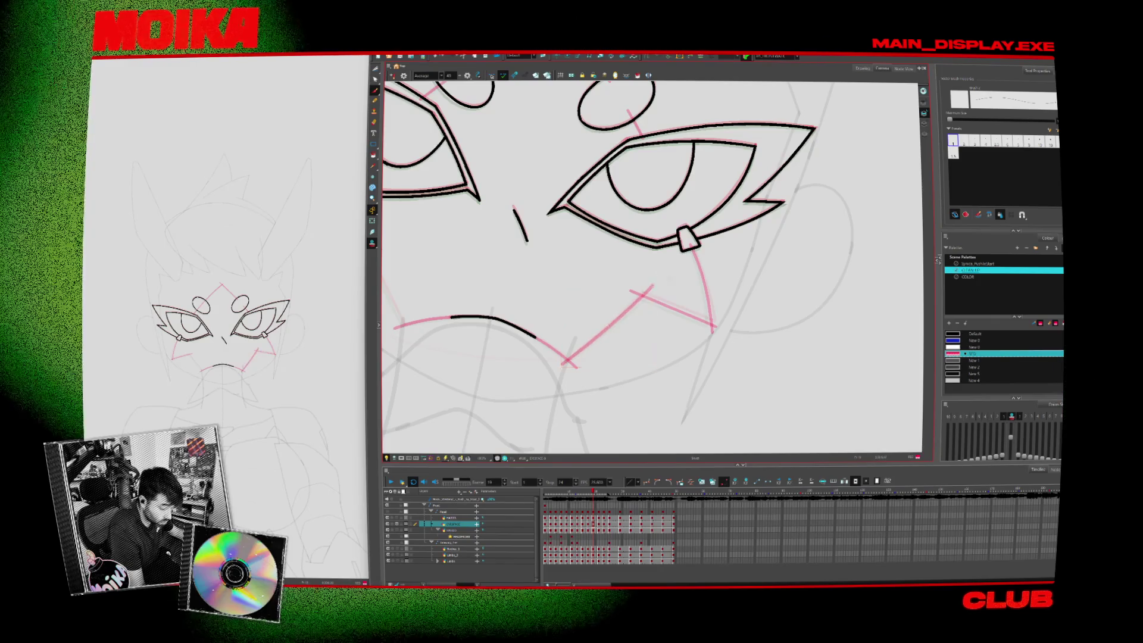
{"action": "left_click", "coordinate": [392, 76]}
{"action": "left_click", "coordinate": [392, 76]}
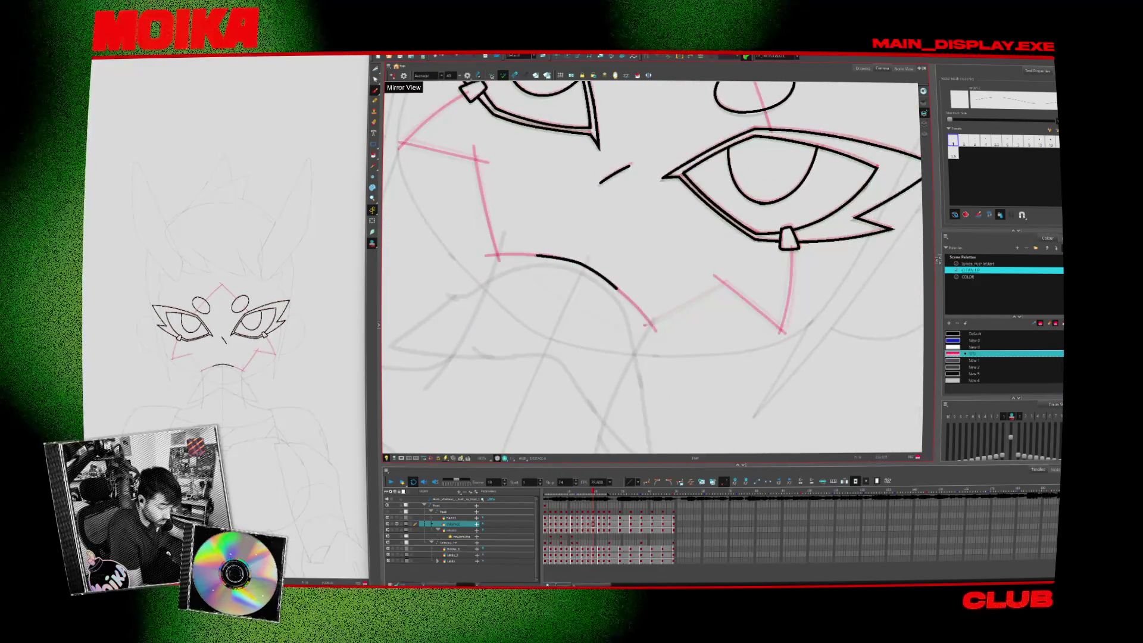
Step to later face drawings, fit the whole character in view and replay the animation
{"action": "key", "text": "period"}
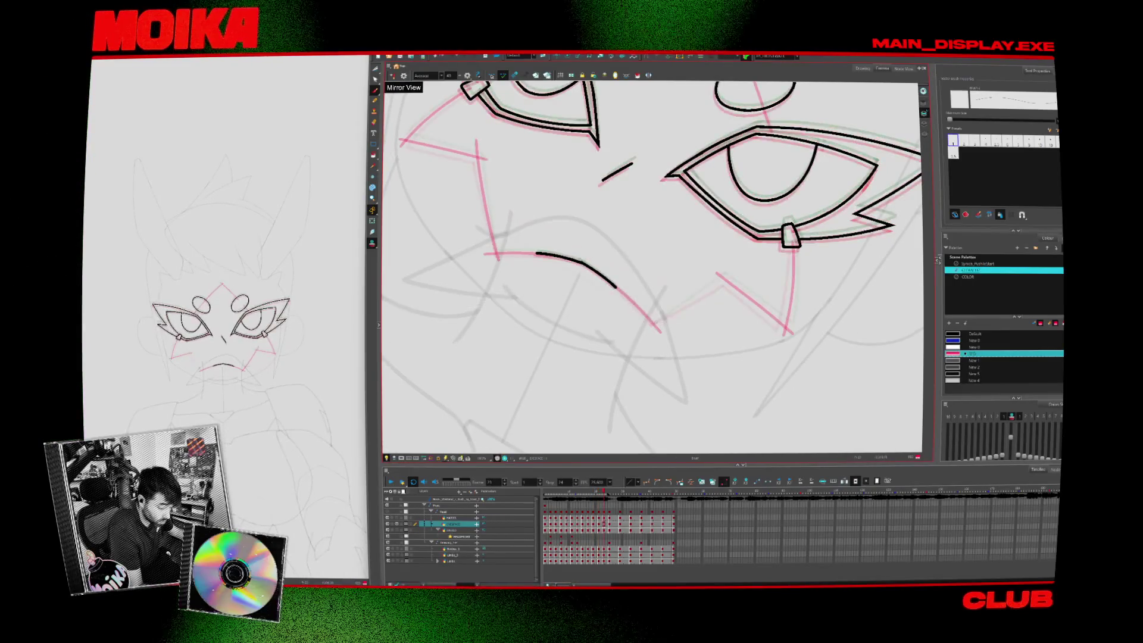
{"action": "key", "text": "period"}
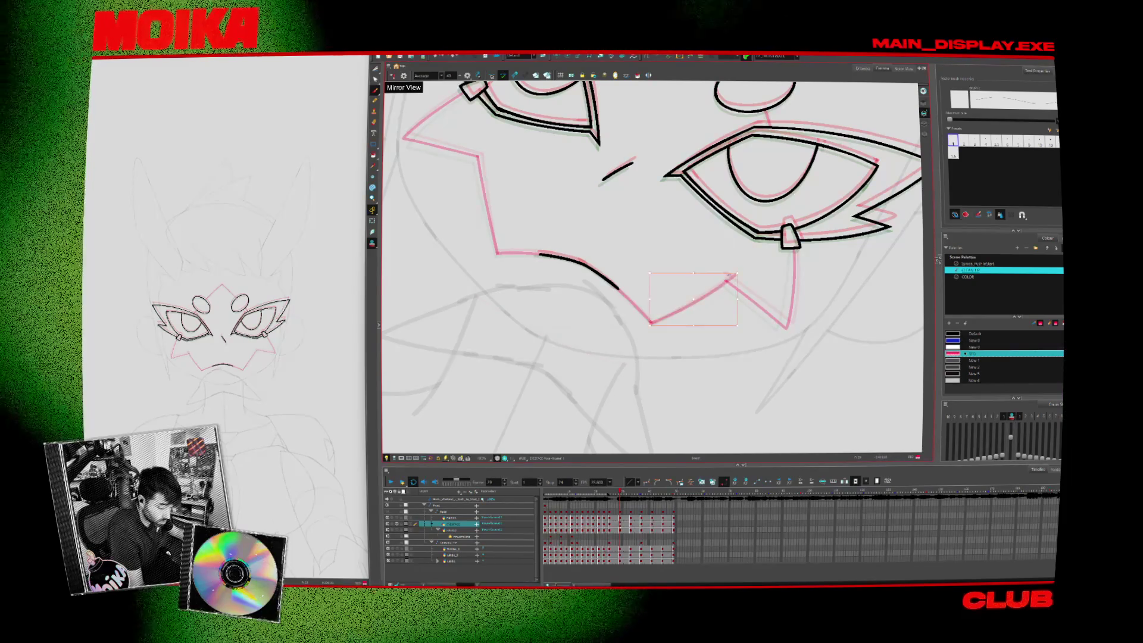
{"action": "key", "text": "period"}
{"action": "key", "text": "period"}
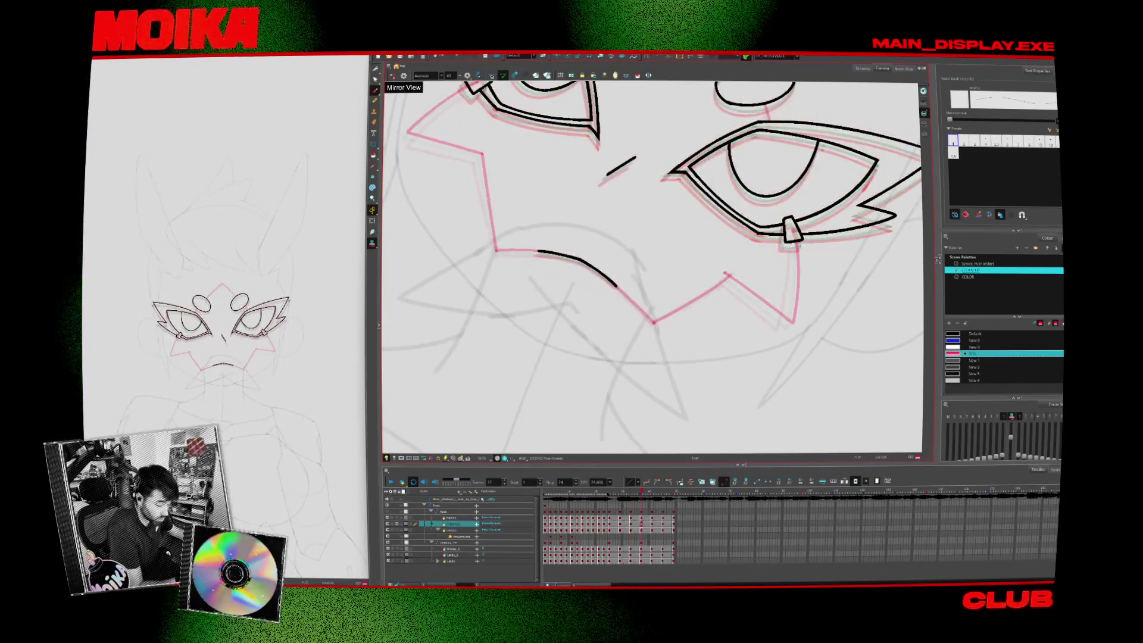
{"action": "scroll", "coordinate": [621, 230], "scroll_direction": "down", "scroll_amount": 10}
{"action": "key", "text": "alt+z"}
{"action": "scroll", "coordinate": [621, 231], "scroll_direction": "up", "scroll_amount": 3}
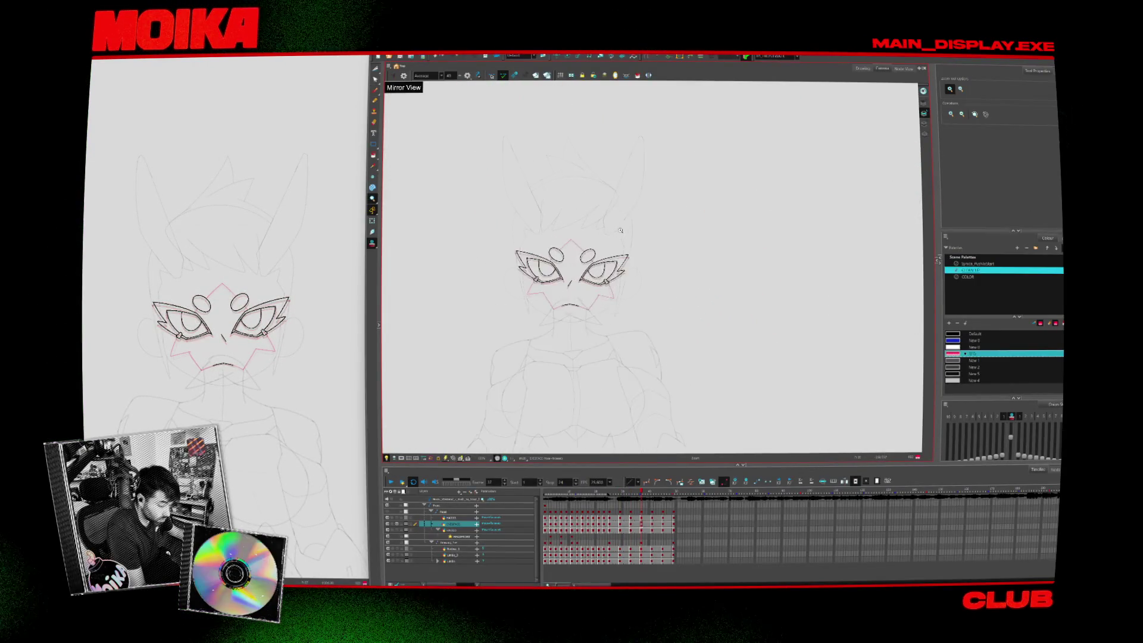
{"action": "left_click", "coordinate": [391, 481]}
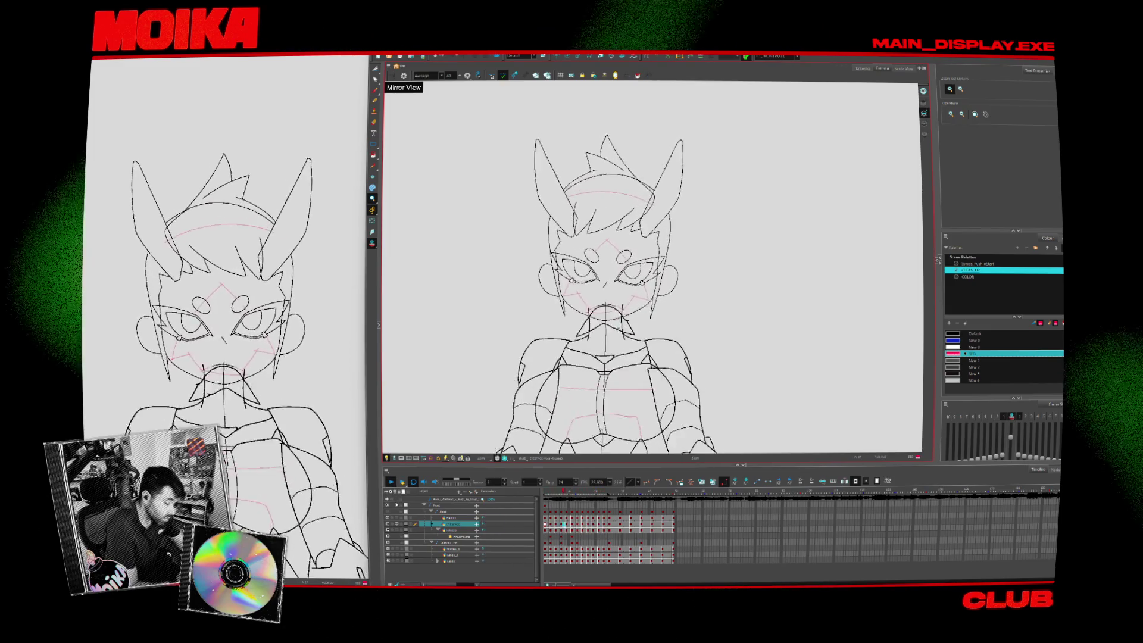
{"action": "scroll", "coordinate": [587, 292], "scroll_direction": "up", "scroll_amount": 5}
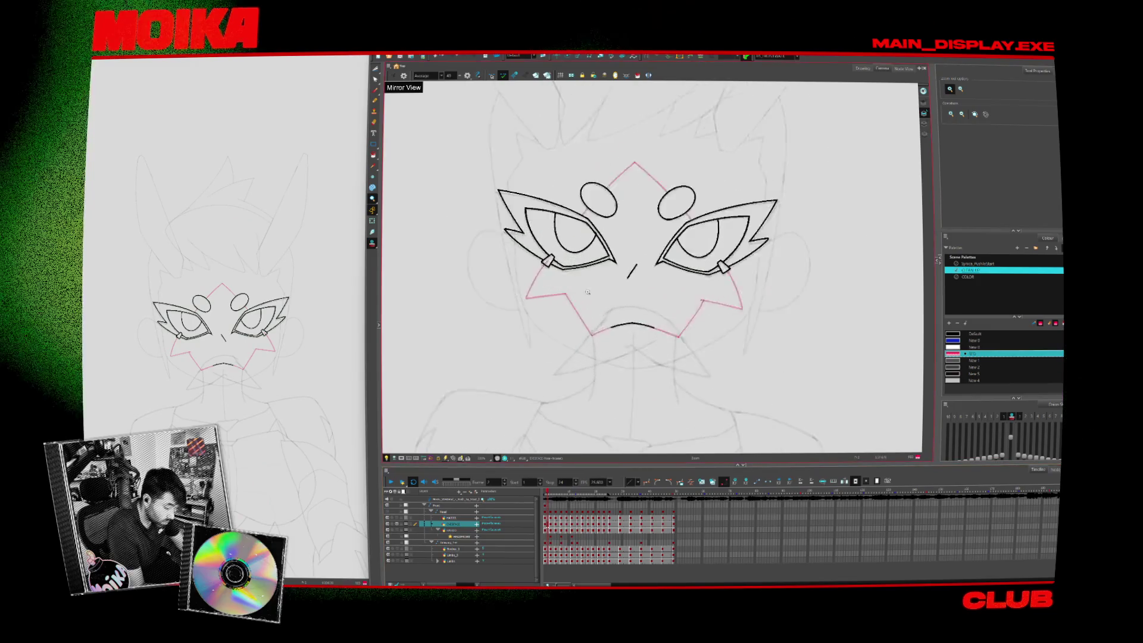
{"action": "scroll", "coordinate": [588, 292], "scroll_direction": "up", "scroll_amount": 1}
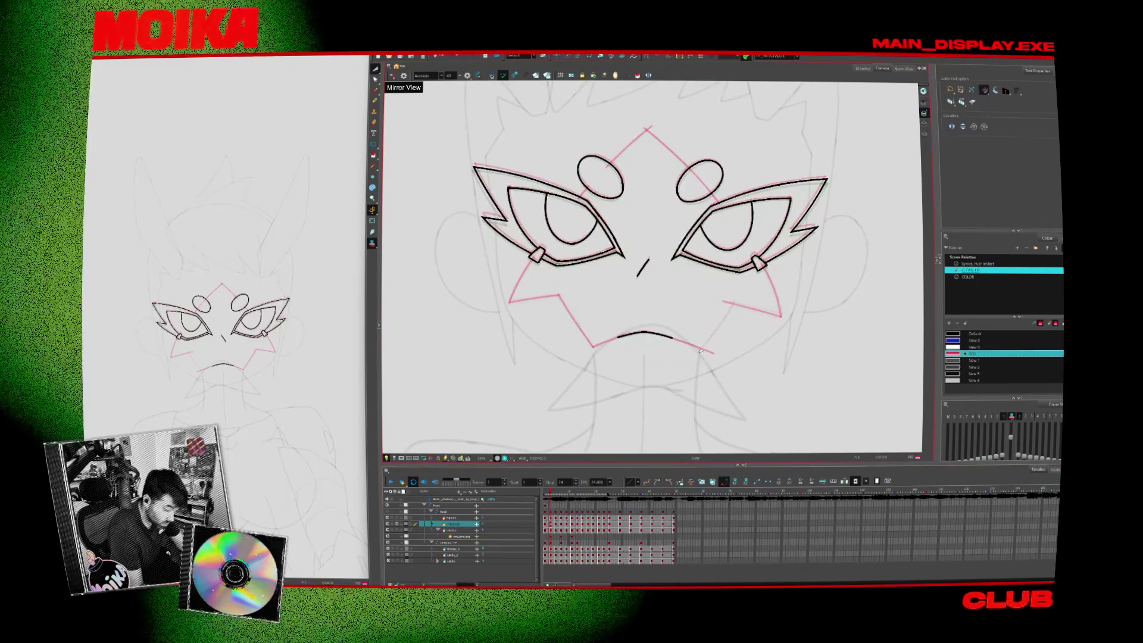
With the brush and colour options ready, flip between frames 1 and 11 to compare the faces
{"action": "key", "text": "alt+b"}
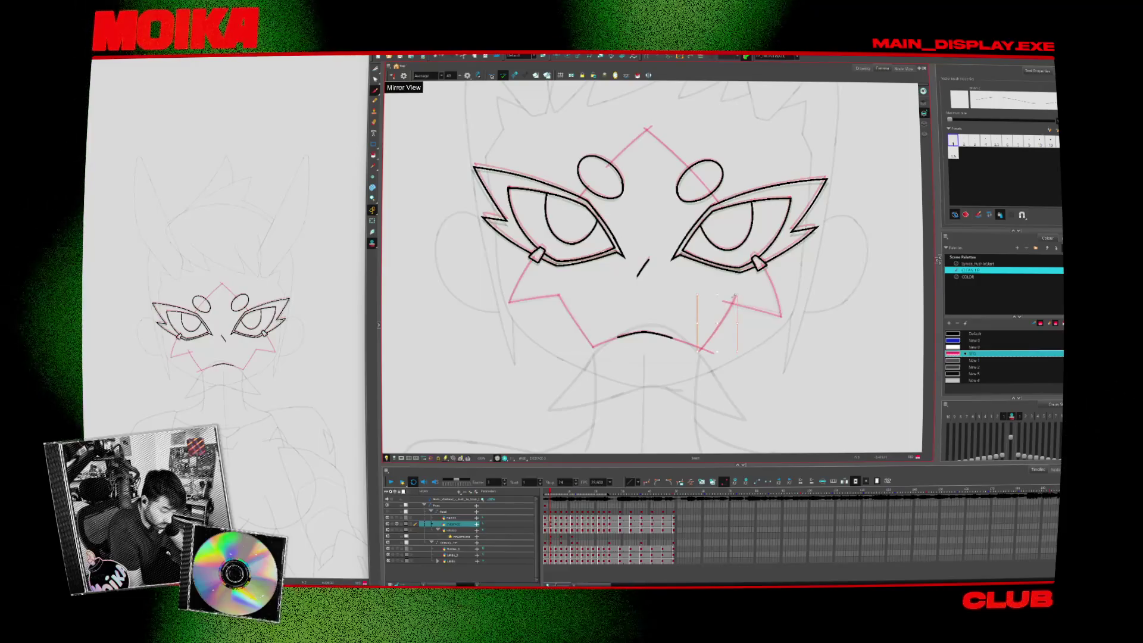
{"action": "key", "text": "alt+i"}
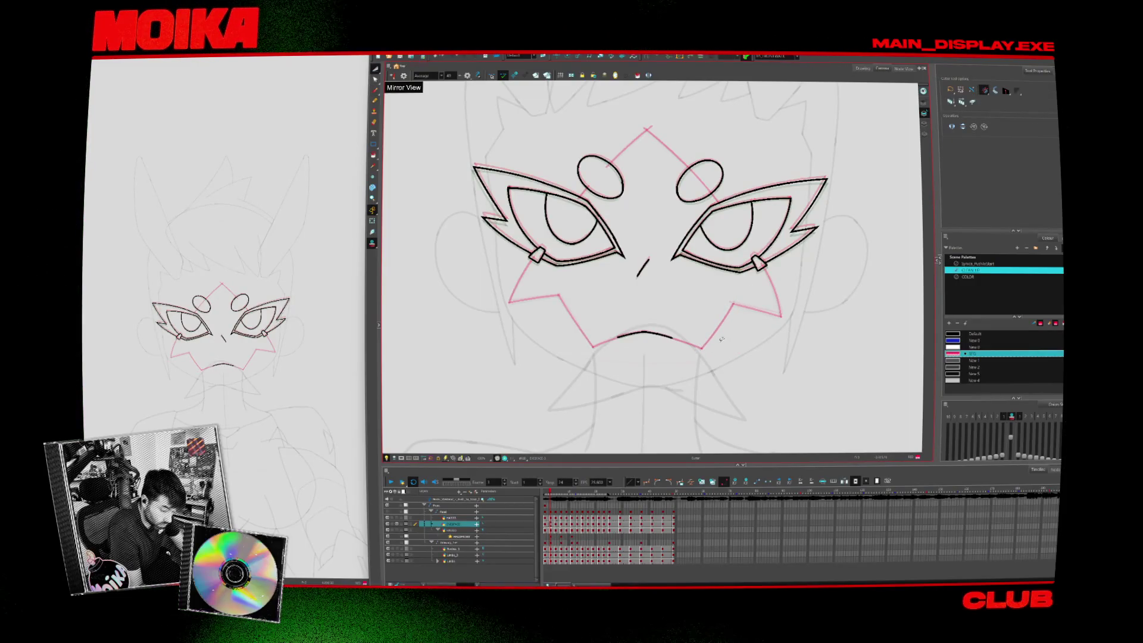
{"action": "key", "text": "period"}
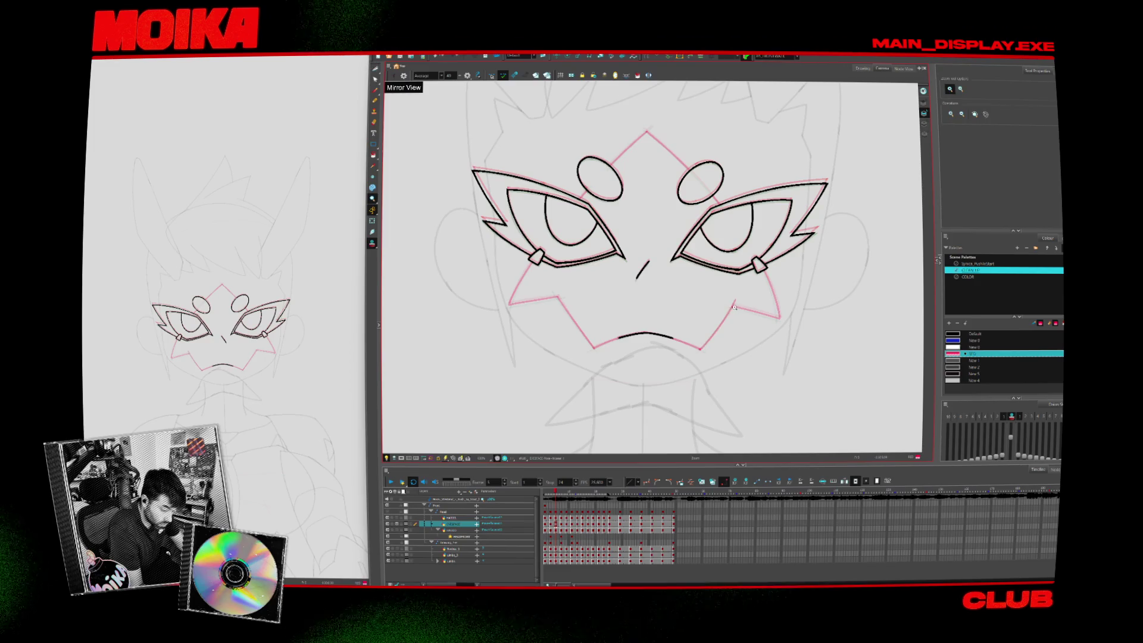
{"action": "key", "text": "period"}
{"action": "key", "text": "period"}
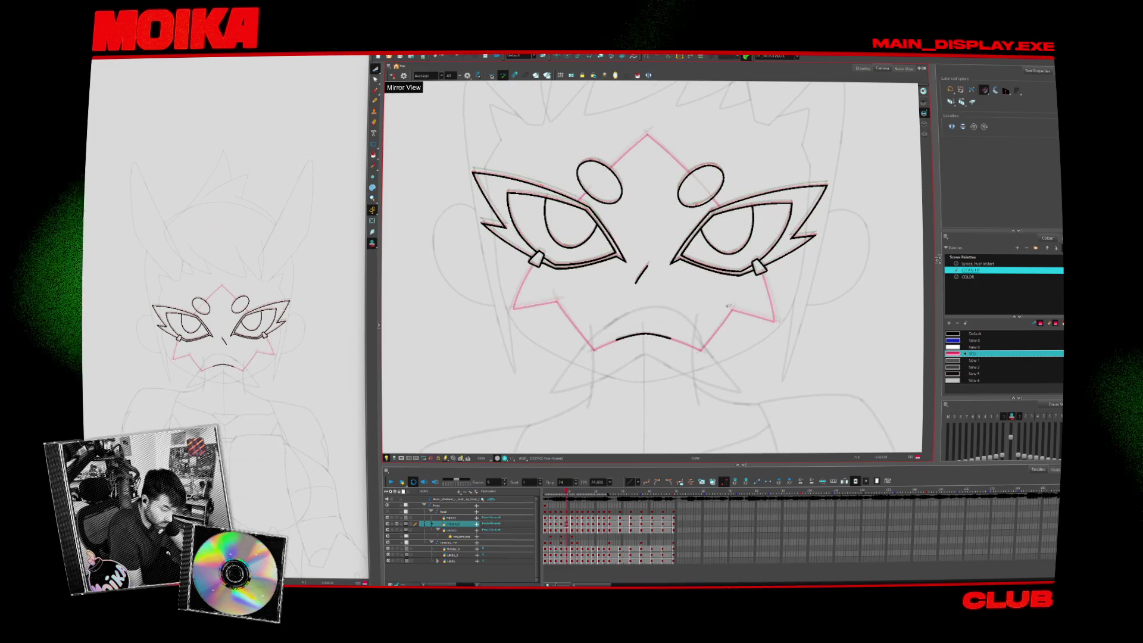
{"action": "key", "text": "period"}
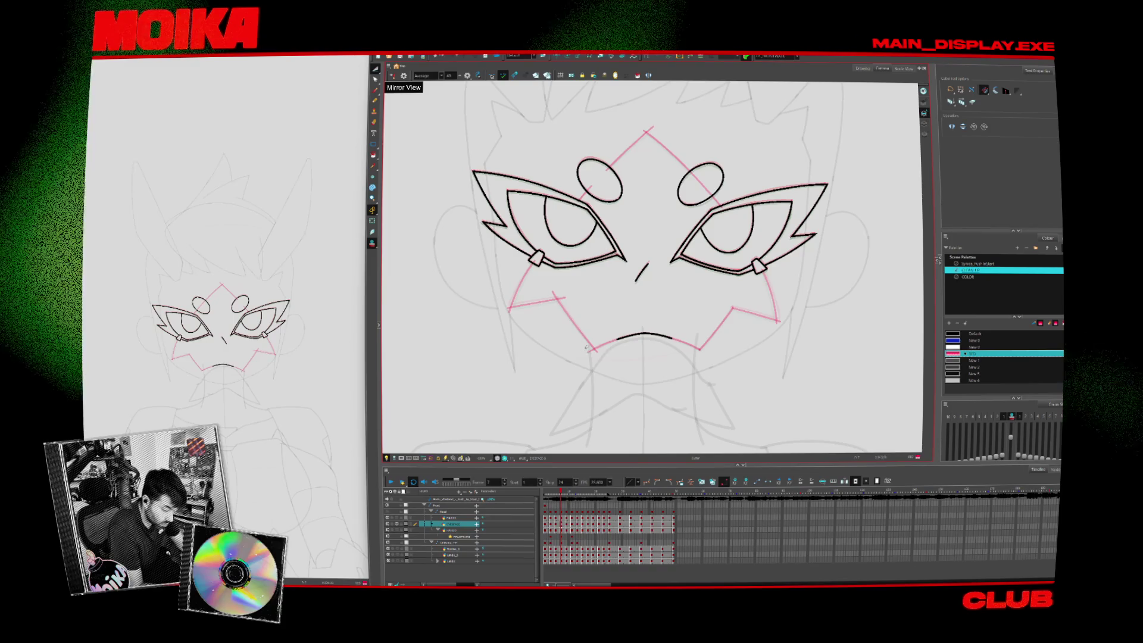
{"action": "key", "text": "period"}
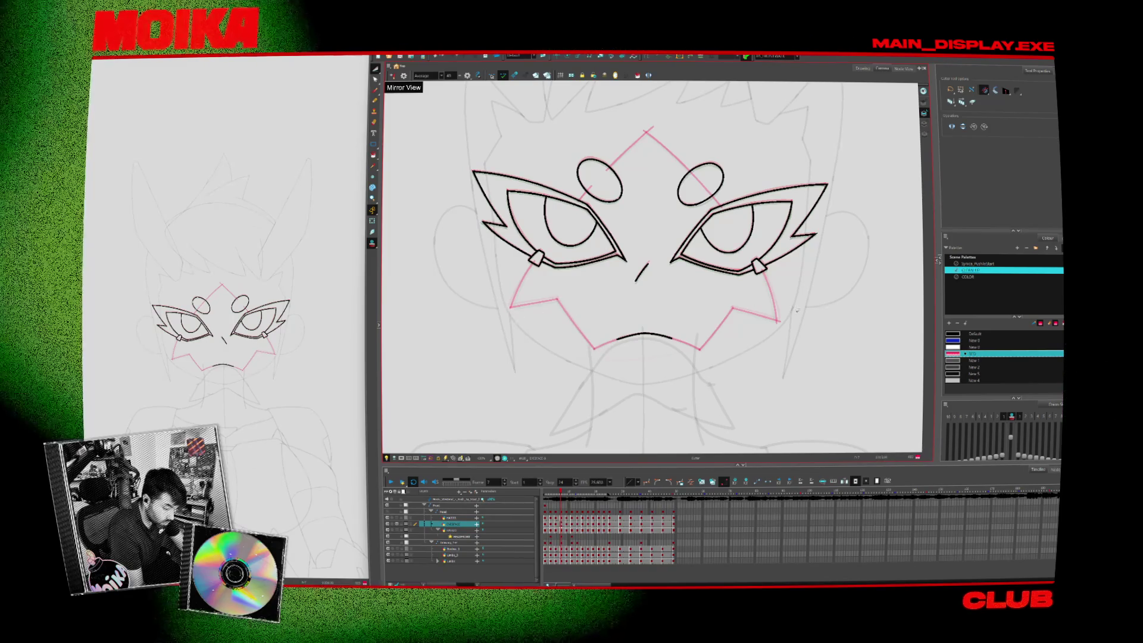
{"action": "key", "text": "period"}
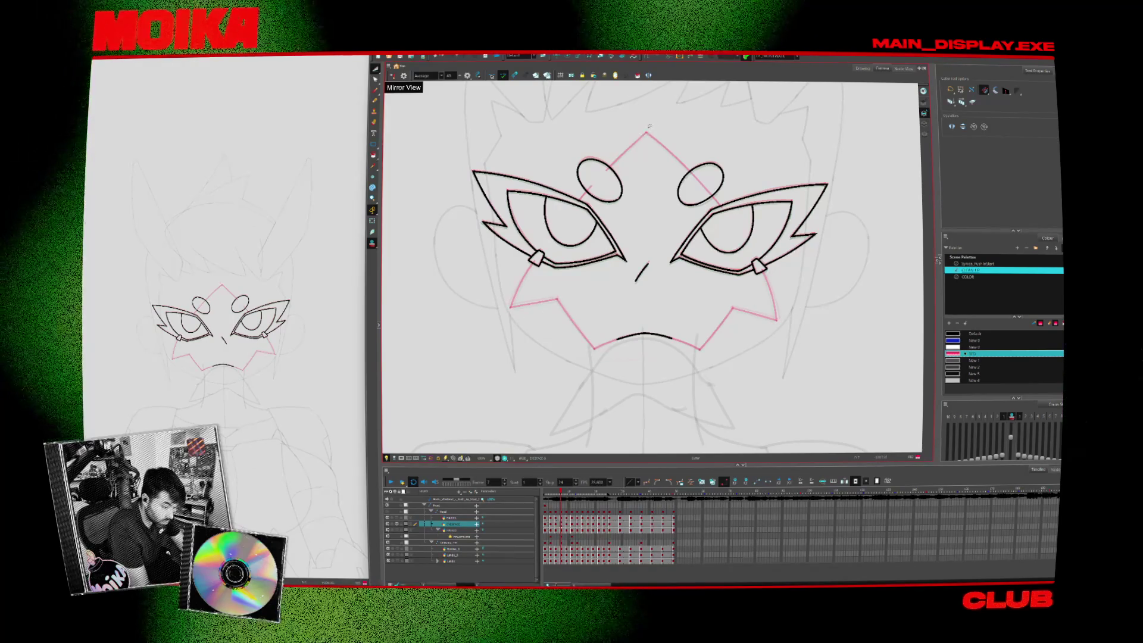
{"action": "key", "text": "comma"}
{"action": "key", "text": "comma"}
{"action": "key", "text": "comma"}
{"action": "key", "text": "period"}
{"action": "key", "text": "period"}
{"action": "key", "text": "period"}
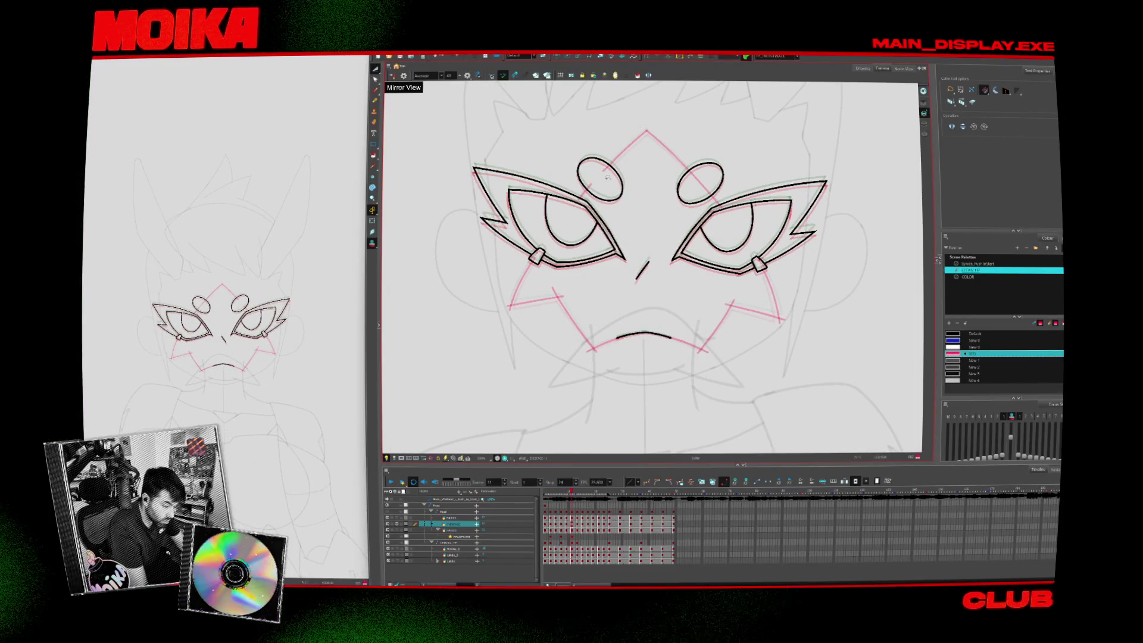
{"action": "key", "text": "comma"}
{"action": "key", "text": "comma"}
{"action": "key", "text": "comma"}
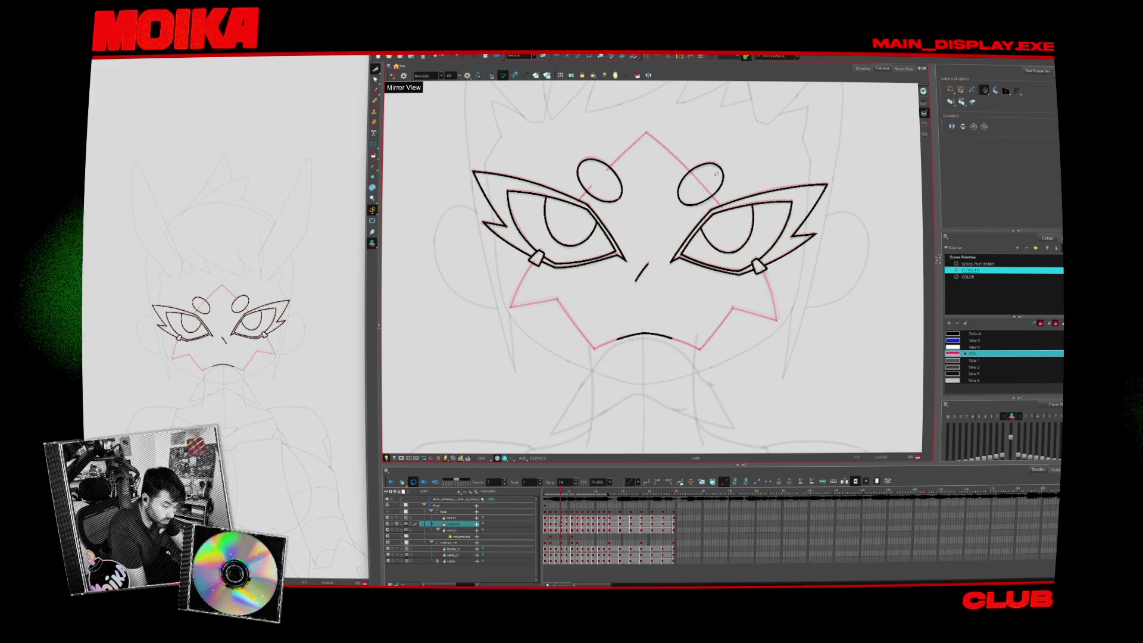
{"action": "key", "text": "period"}
{"action": "key", "text": "period"}
{"action": "key", "text": "period"}
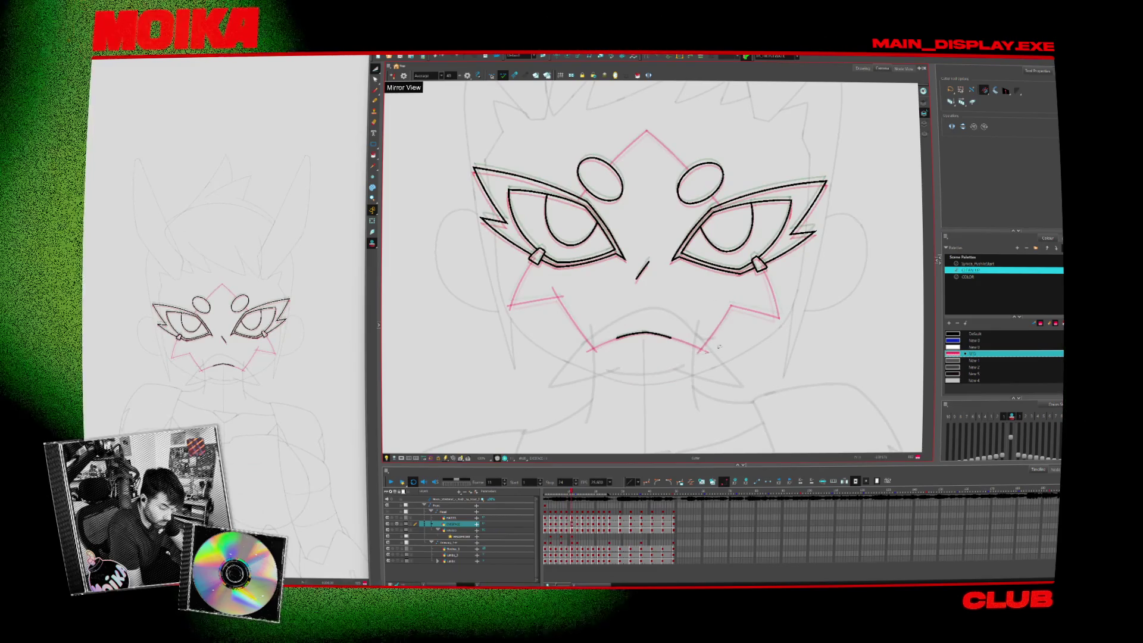
Redraw the left-cheek pink guide line more cleanly and check it across neighbouring frames
{"action": "left_click_drag", "start_coordinate": [594, 349], "coordinate": [512, 305]}
{"action": "key", "text": "period"}
{"action": "key", "text": "period"}
{"action": "key", "text": "period"}
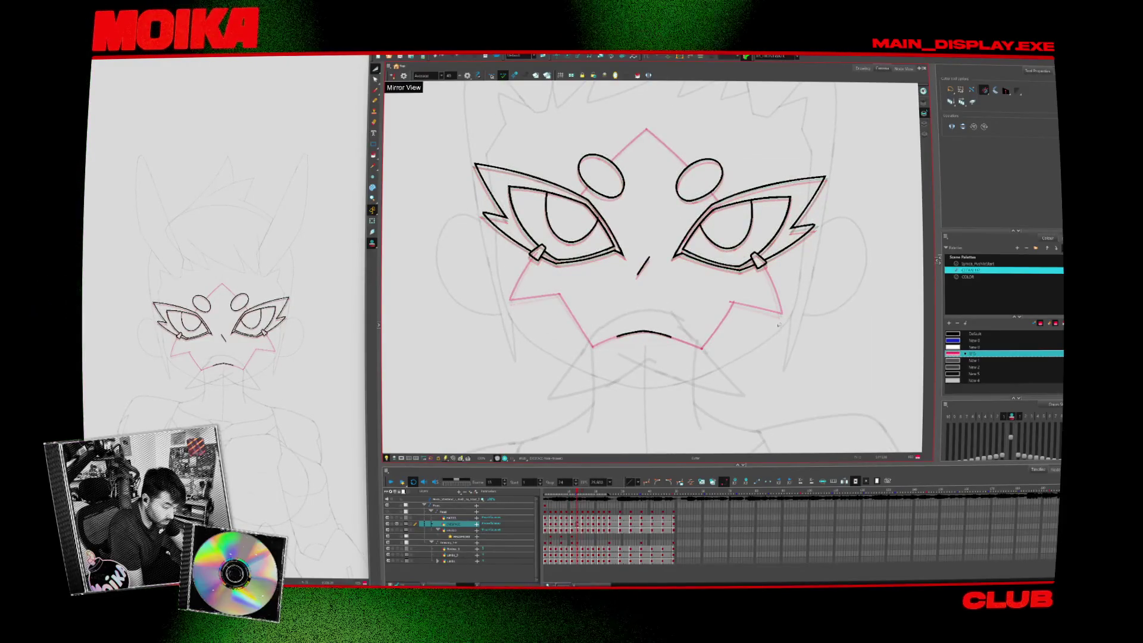
{"action": "key", "text": "comma"}
{"action": "key", "text": "comma"}
{"action": "key", "text": "comma"}
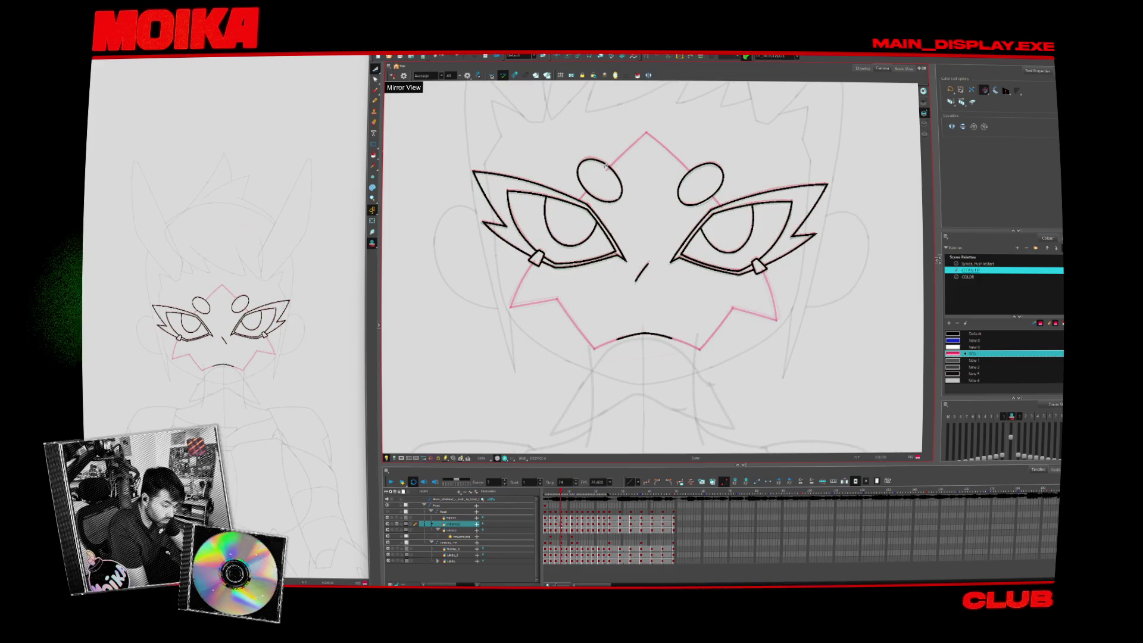
{"action": "key", "text": "comma"}
{"action": "key", "text": "comma"}
{"action": "key", "text": "period"}
{"action": "key", "text": "period"}
{"action": "key", "text": "period"}
{"action": "scroll", "coordinate": [684, 318], "scroll_direction": "down", "scroll_amount": 3}
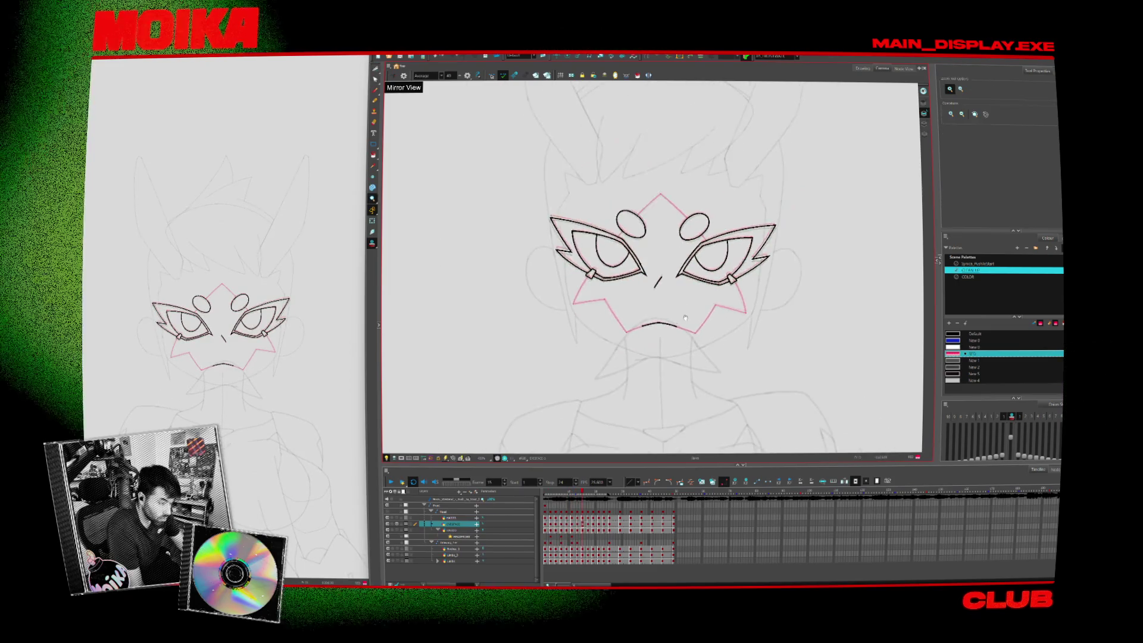
Select the eye and mask strokes and give them the white New 0 colour
{"action": "left_click_drag", "start_coordinate": [685, 319], "coordinate": [662, 339]}
{"action": "left_click", "coordinate": [374, 155]}
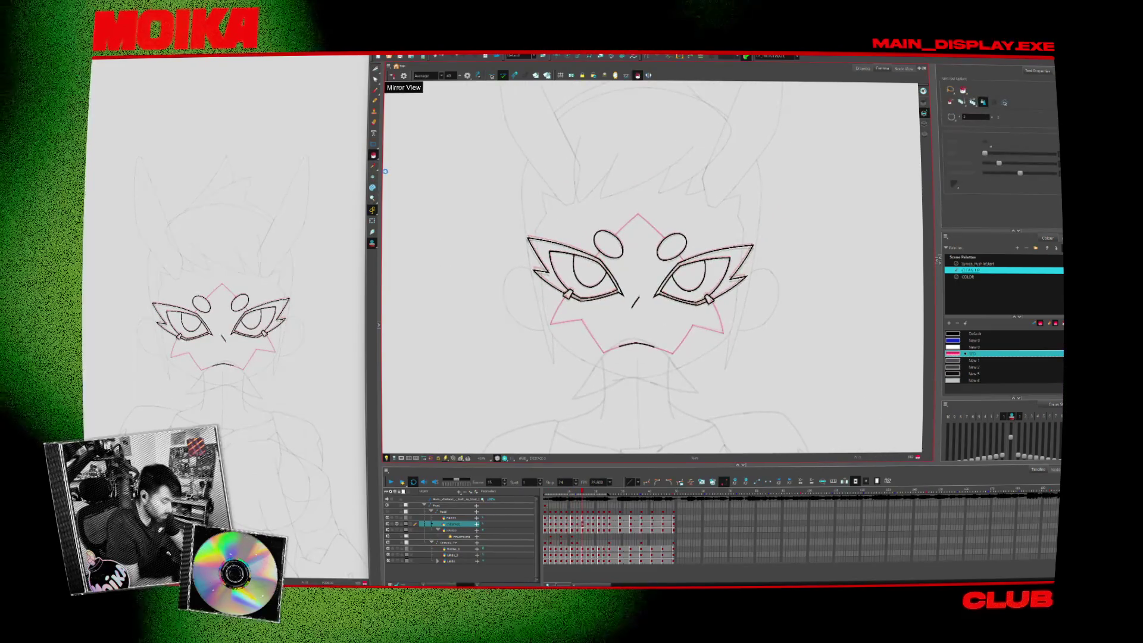
{"action": "key", "text": "ctrl+a"}
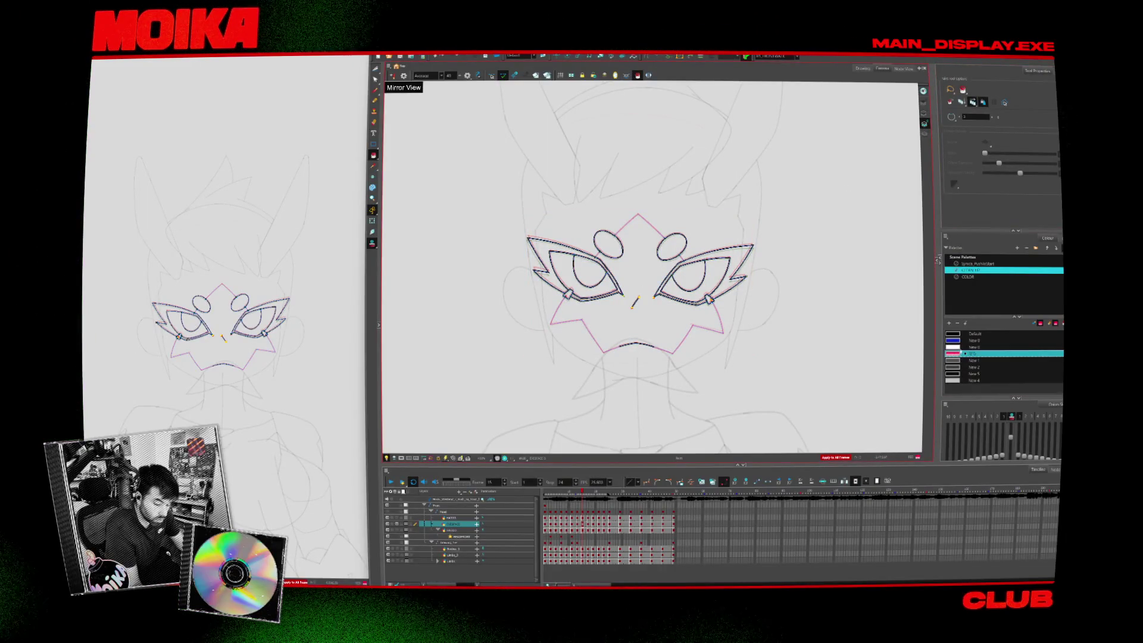
{"action": "key", "text": "Up"}
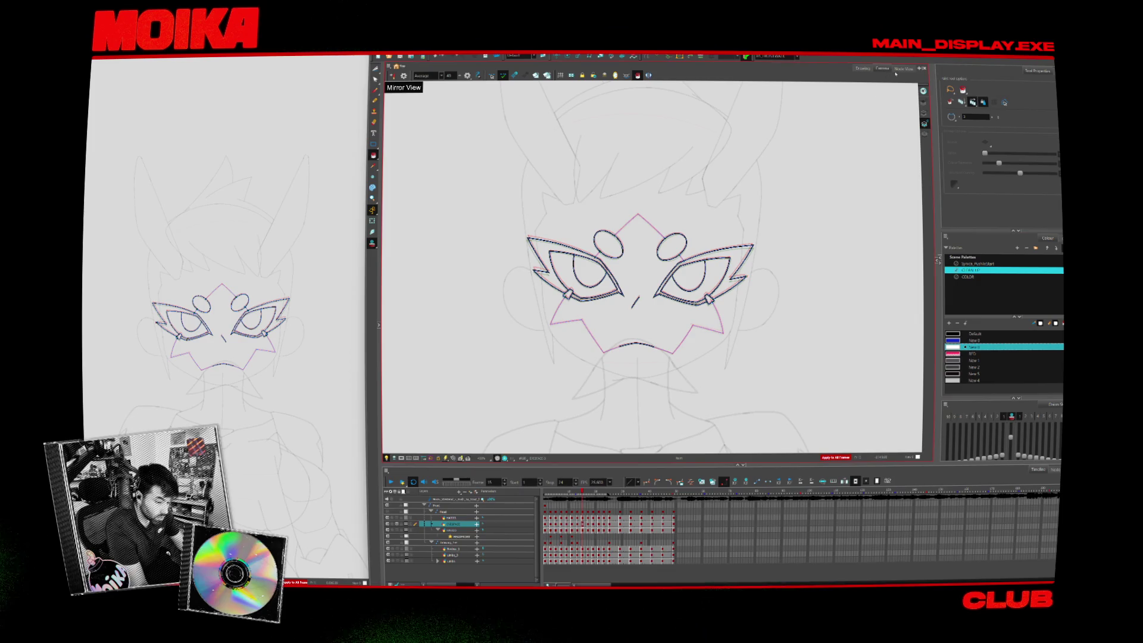
Check the mask, head and ears, hair and body drawing layers individually from the node graph
{"action": "left_click", "coordinate": [903, 69]}
{"action": "left_click", "coordinate": [623, 321]}
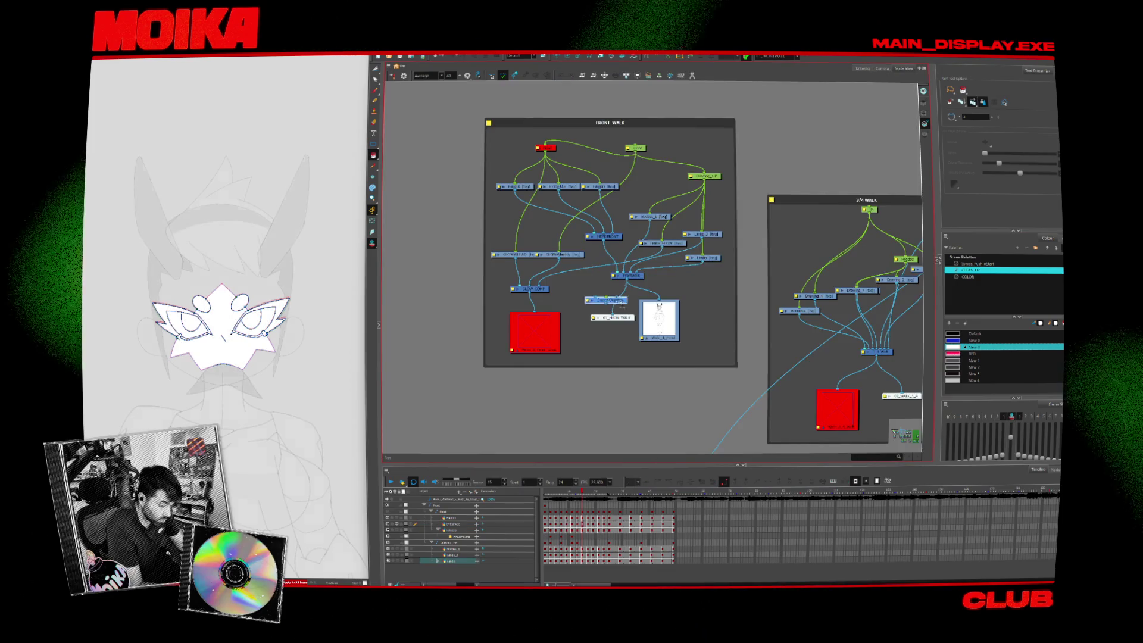
{"action": "left_click", "coordinate": [863, 68]}
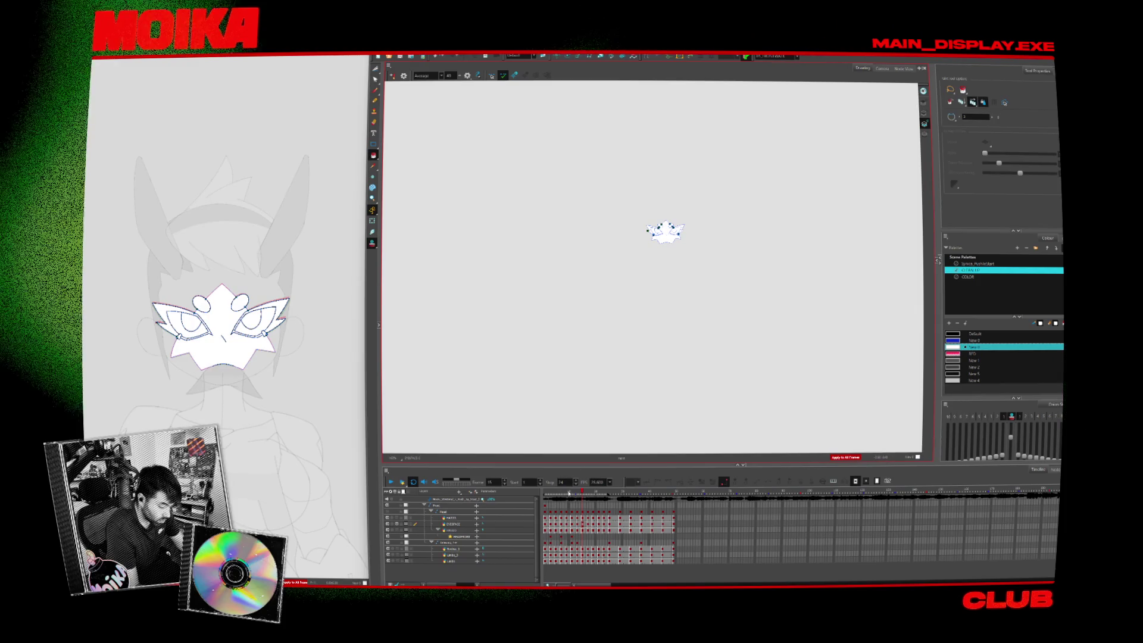
{"action": "left_click", "coordinate": [454, 529]}
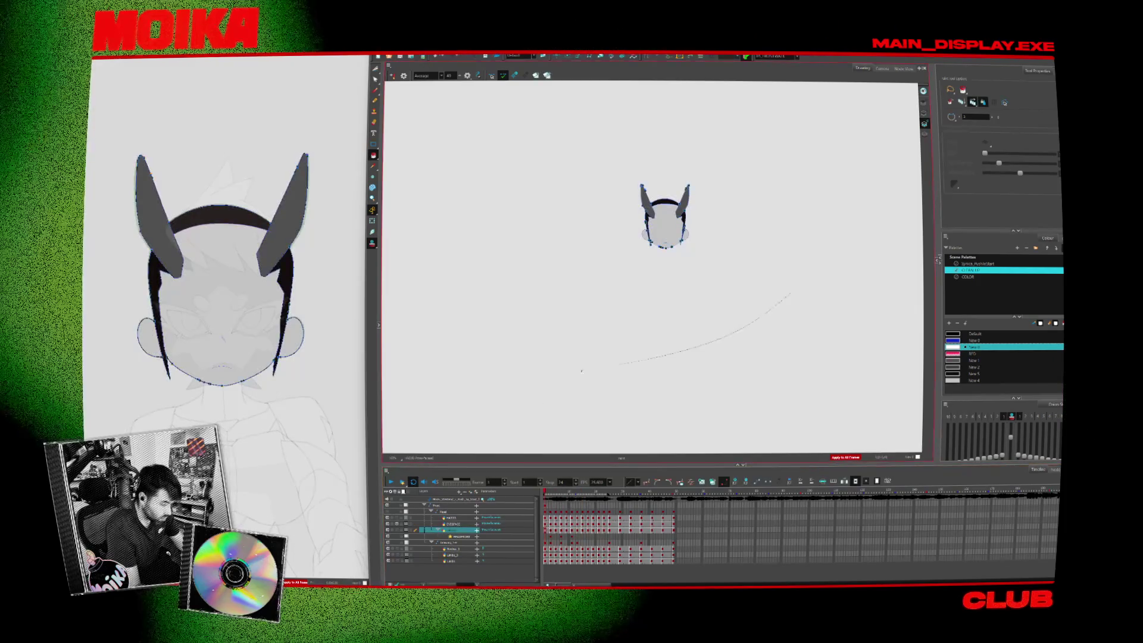
{"action": "left_click", "coordinate": [450, 524]}
{"action": "left_click", "coordinate": [451, 518]}
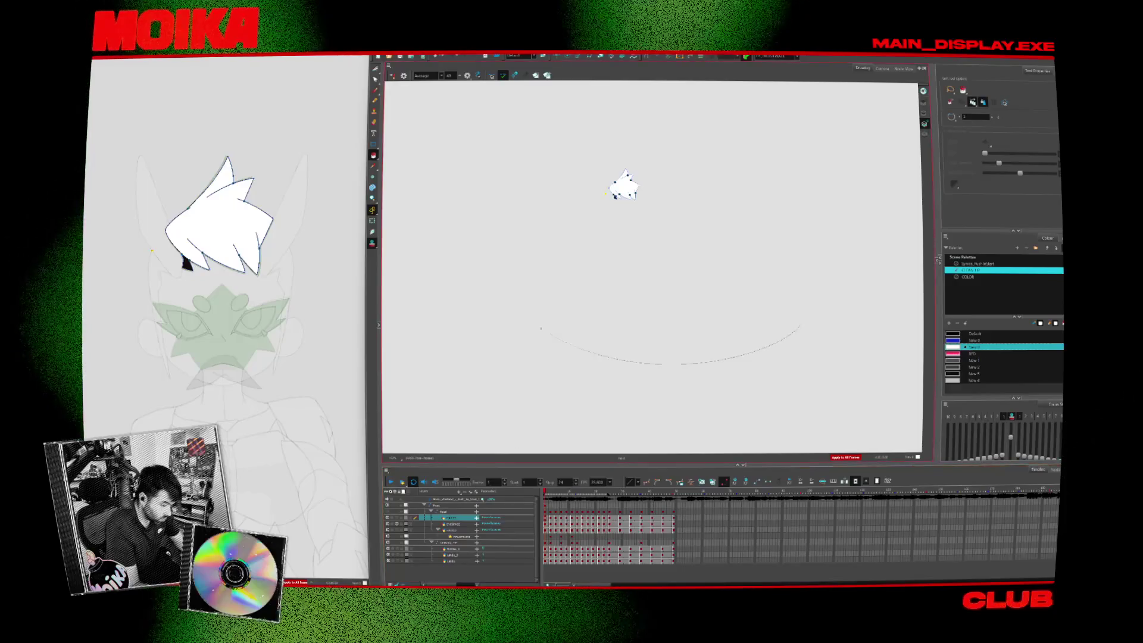
{"action": "left_click", "coordinate": [402, 505]}
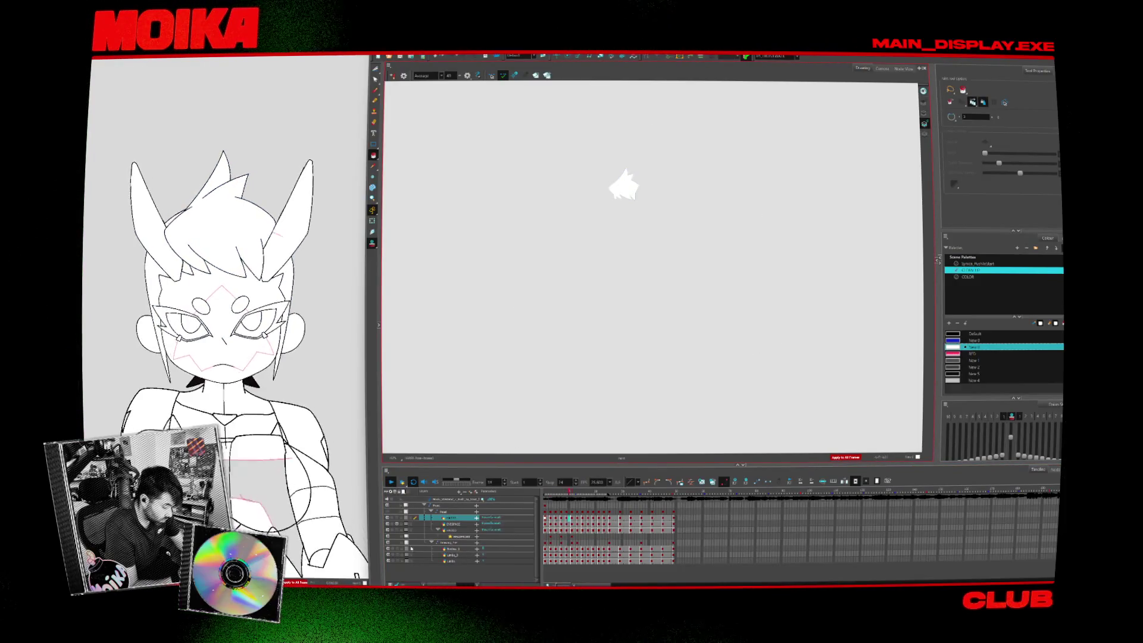
{"action": "left_click", "coordinate": [451, 561]}
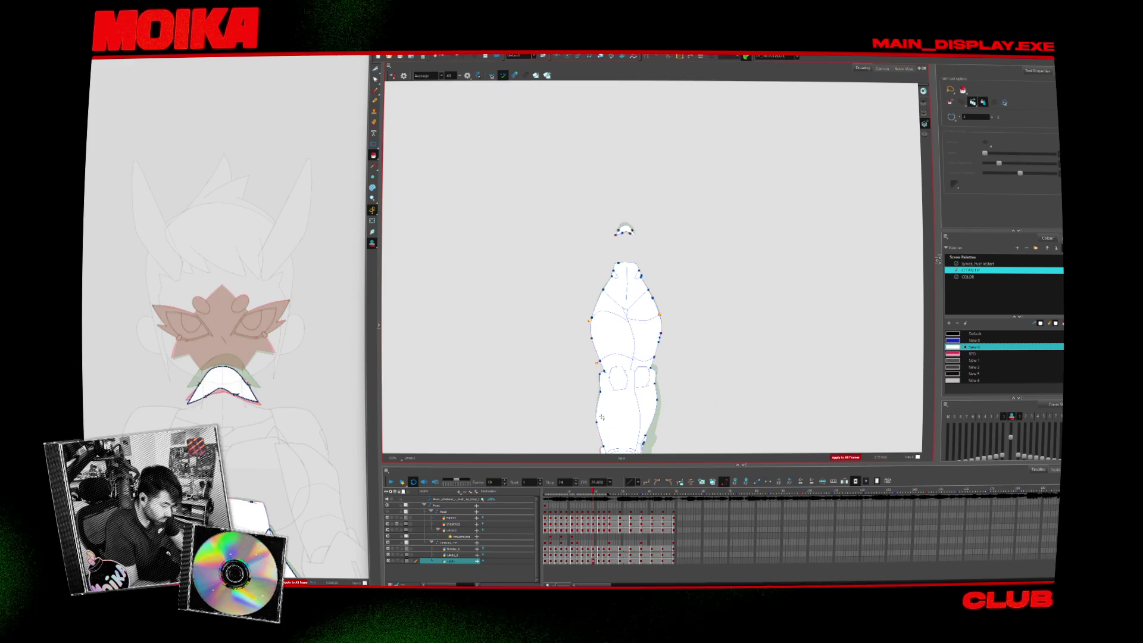
Play the character animation, zoom in around the legs, replay it and return to Camera view
{"action": "left_click", "coordinate": [392, 483]}
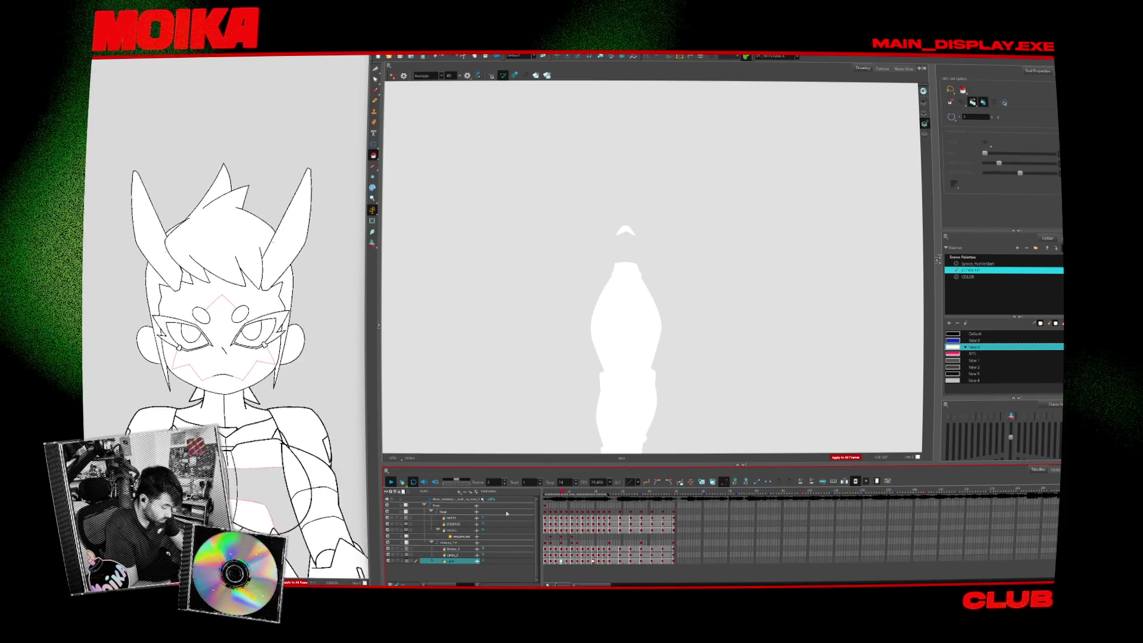
{"action": "key", "text": "Return"}
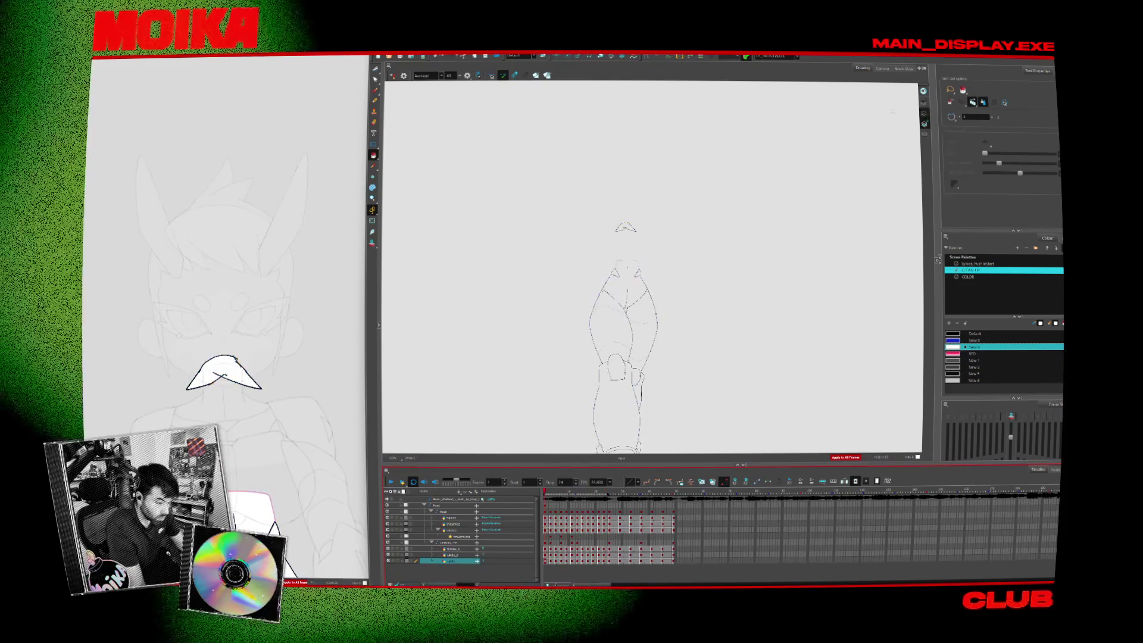
{"action": "key", "text": "alt+z"}
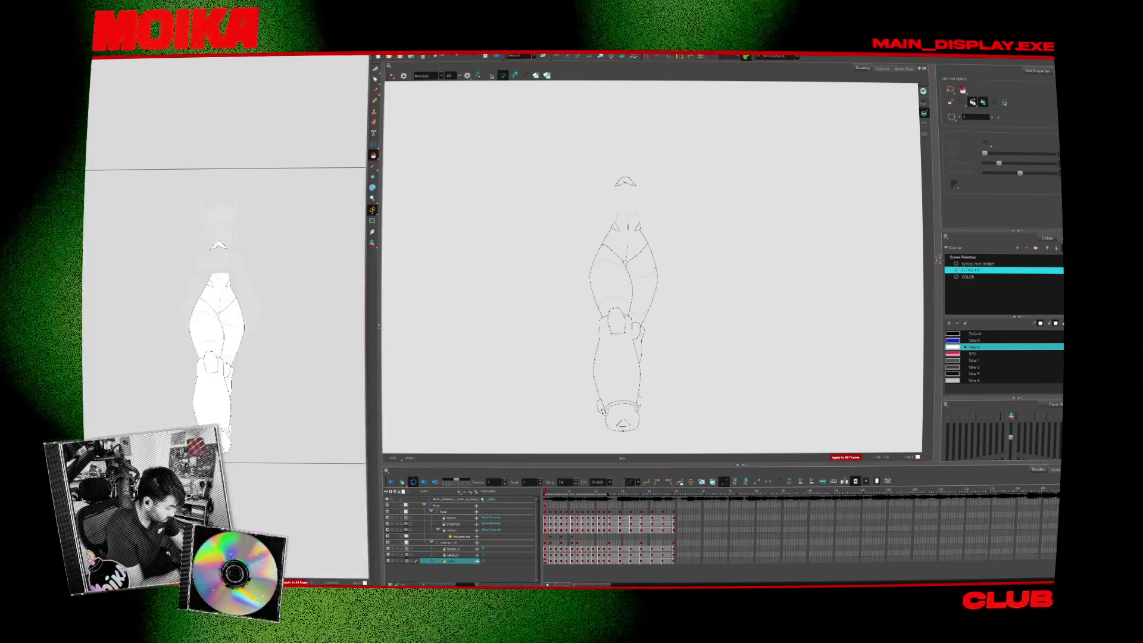
{"action": "left_click", "coordinate": [214, 344]}
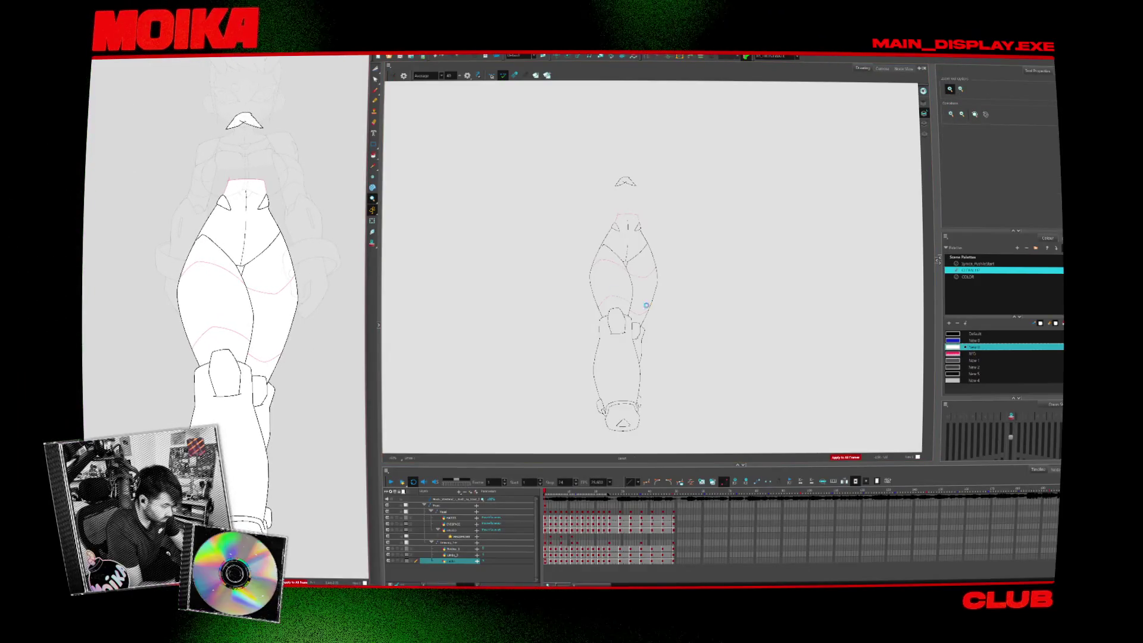
{"action": "left_click", "coordinate": [393, 480]}
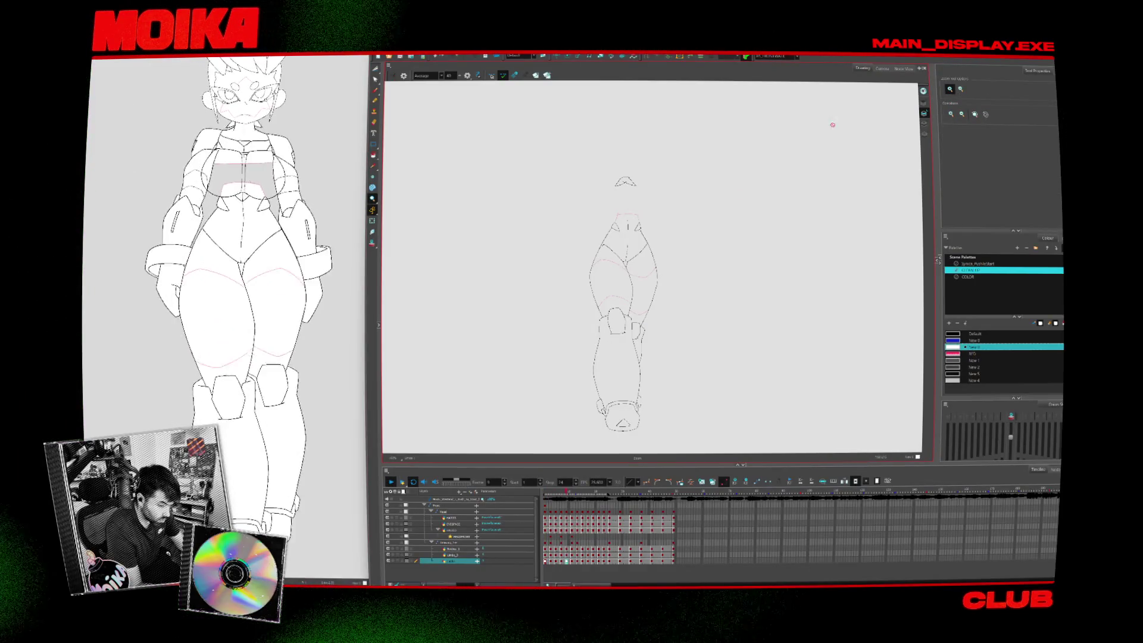
{"action": "left_click", "coordinate": [883, 68]}
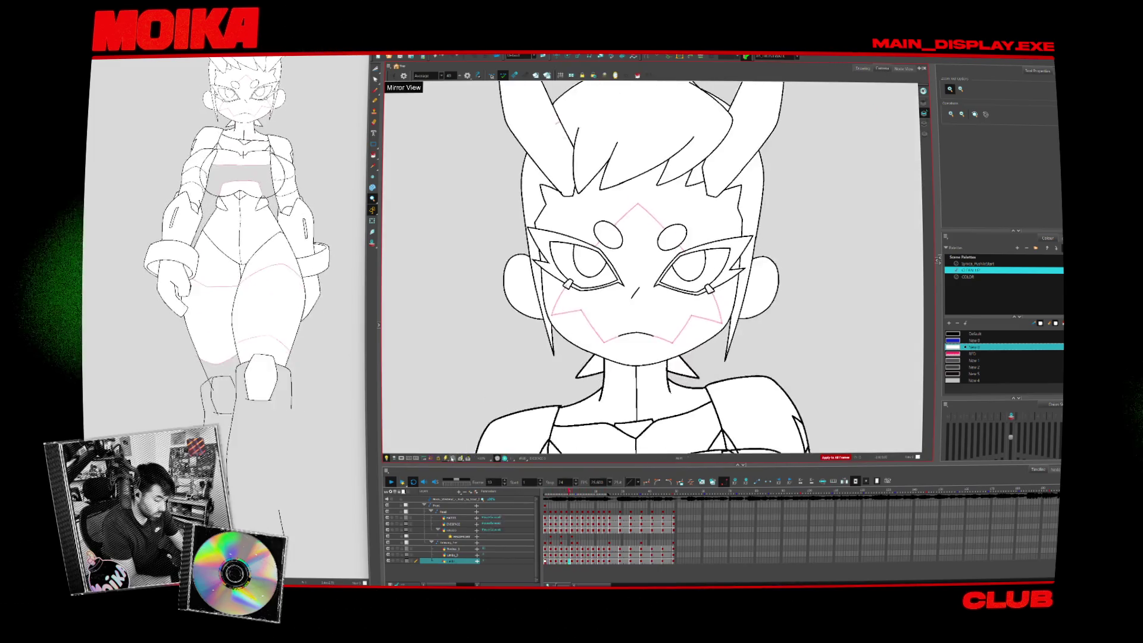
Reset the Camera view with Shift+M so the character fits from horns to boots
{"action": "key", "text": "shift+m"}
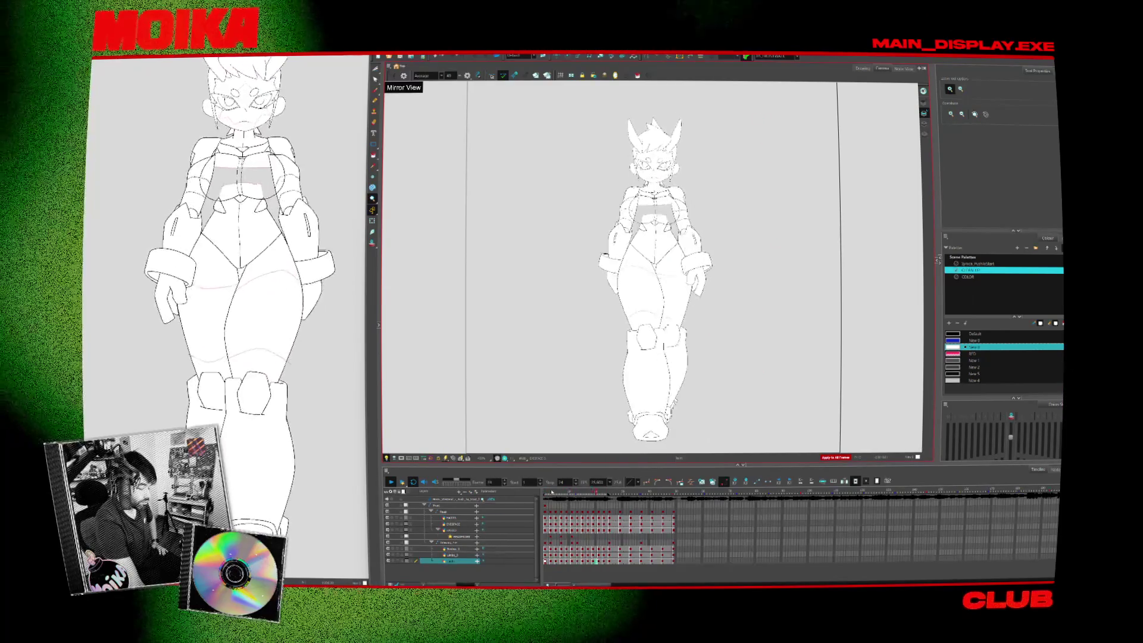
Stop playback and cycle the display through other models, the clean line-art and the shaded robot
{"action": "key", "text": "Return"}
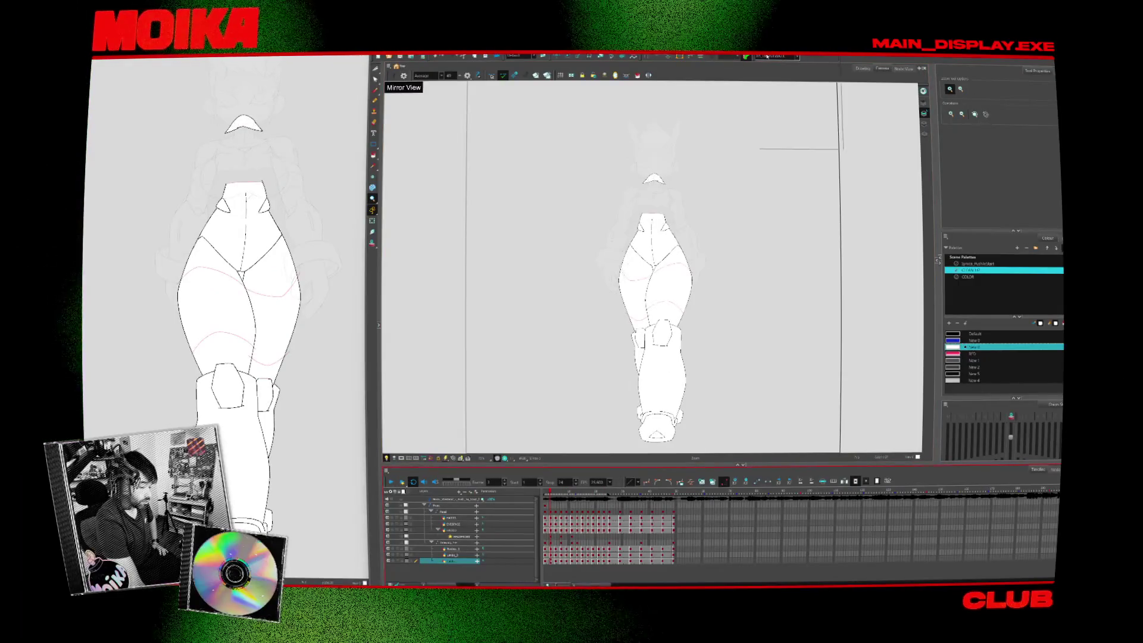
{"action": "left_click", "coordinate": [767, 56]}
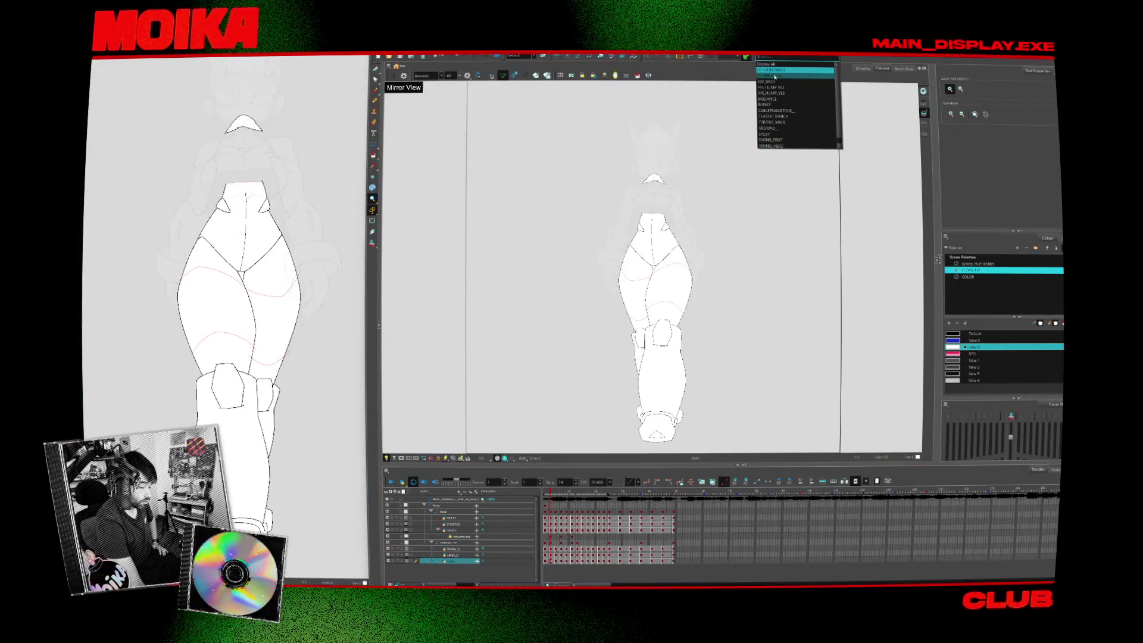
{"action": "left_click", "coordinate": [776, 76]}
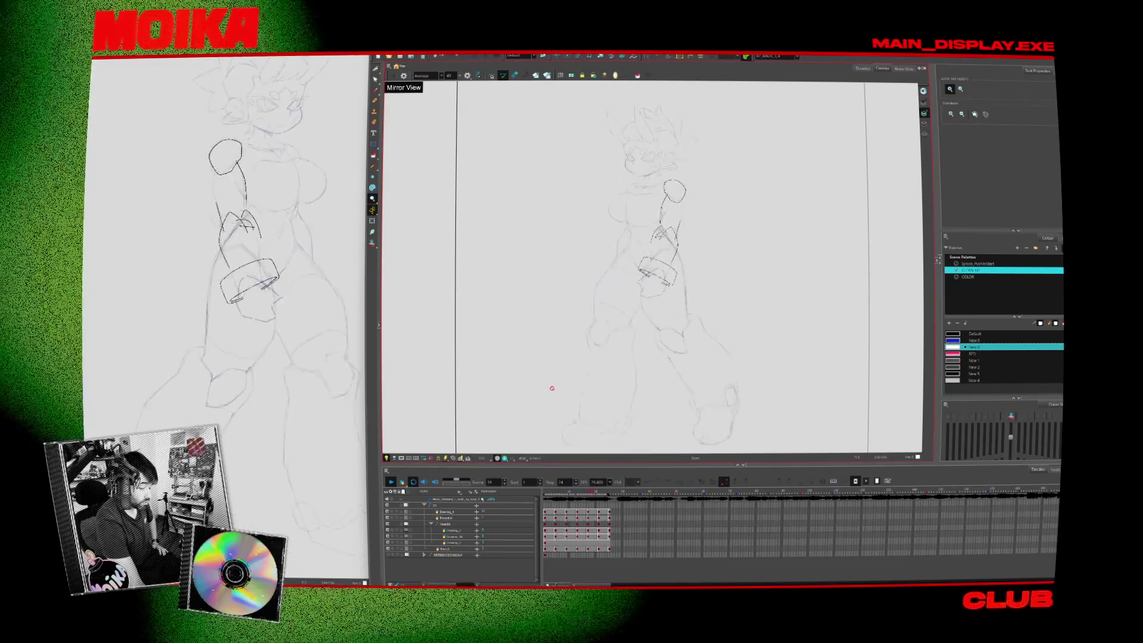
{"action": "left_click", "coordinate": [774, 56]}
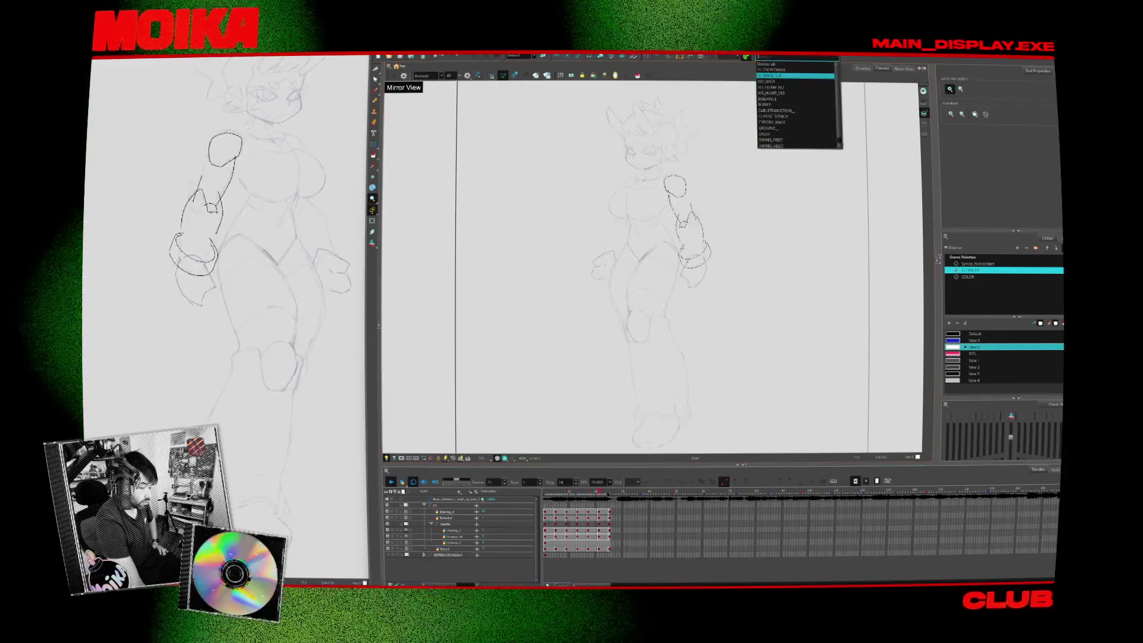
{"action": "left_click", "coordinate": [787, 70]}
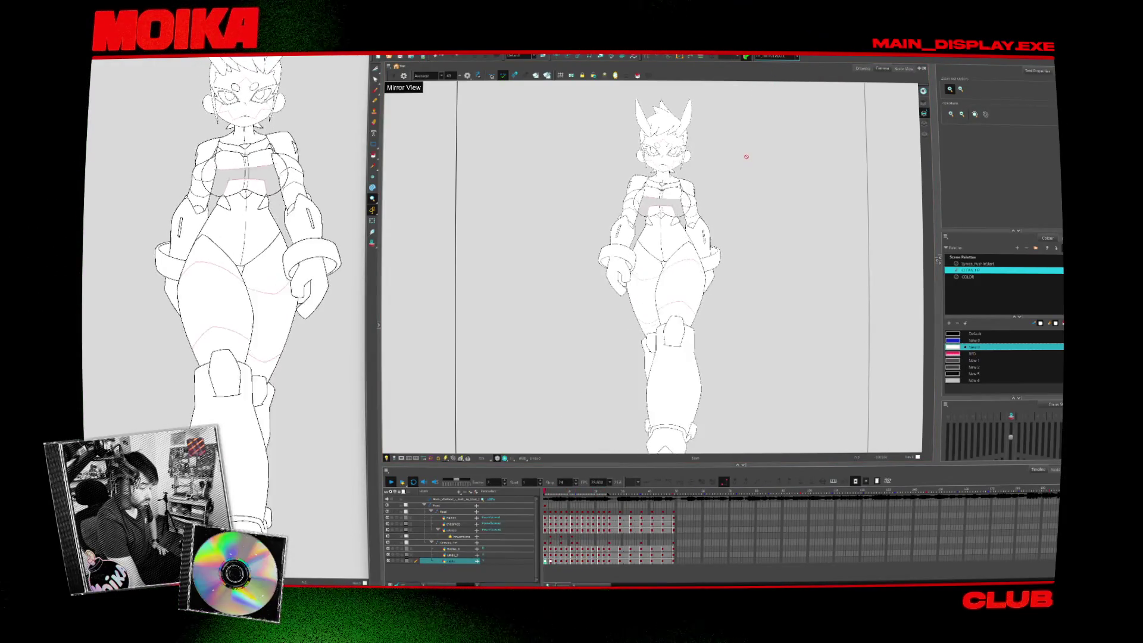
{"action": "left_click", "coordinate": [779, 57]}
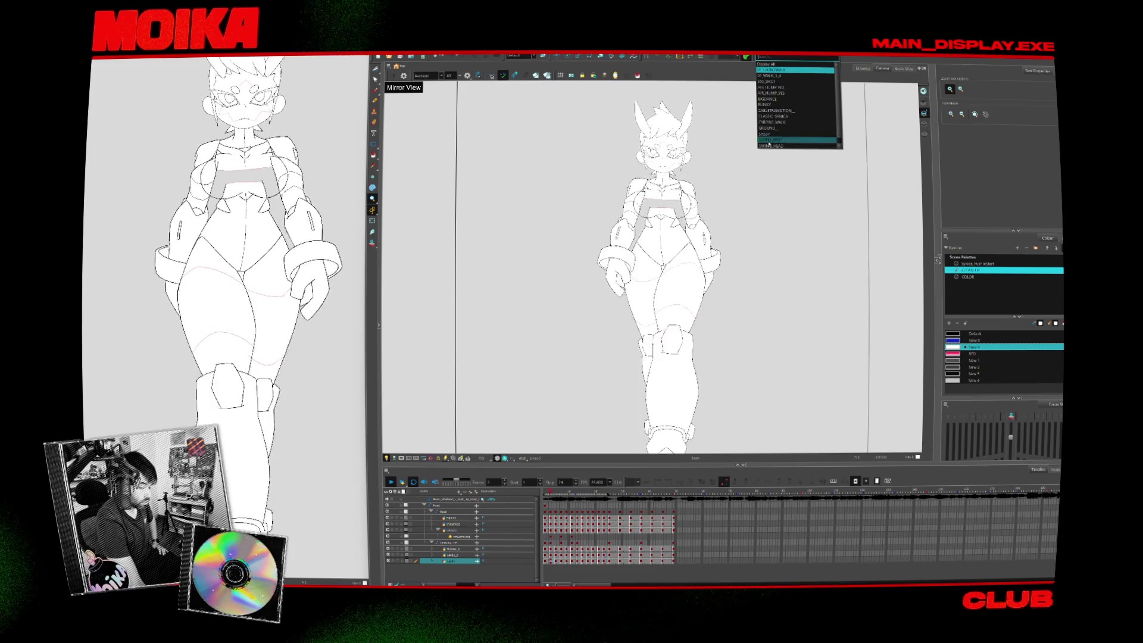
{"action": "left_click", "coordinate": [776, 122]}
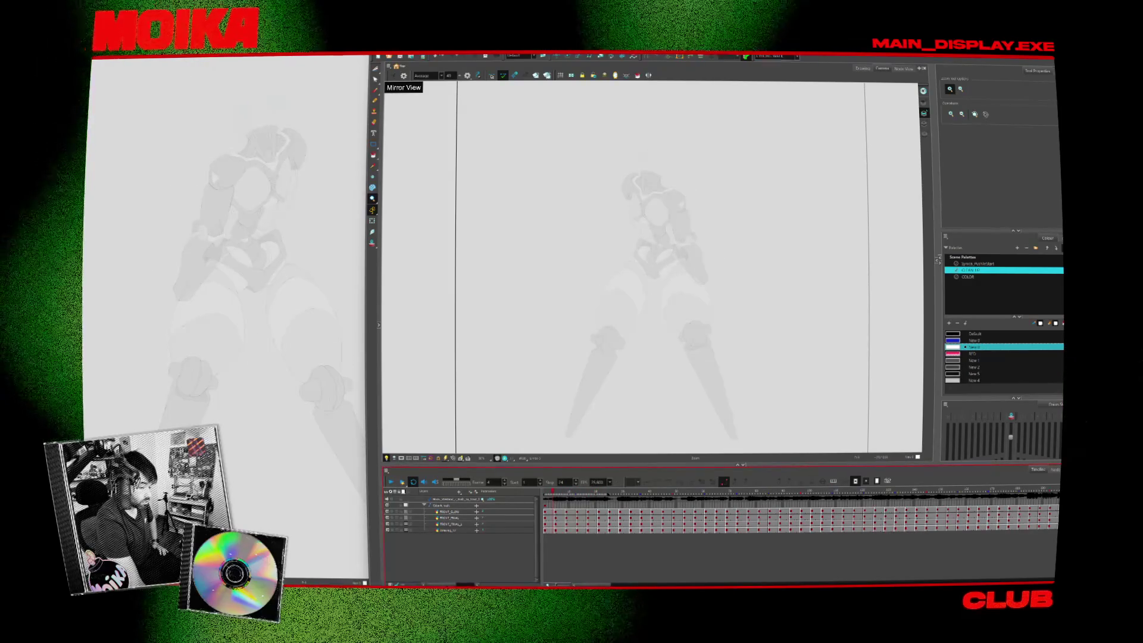
Display the horned character's animation layers and play them through
{"action": "left_click", "coordinate": [773, 56]}
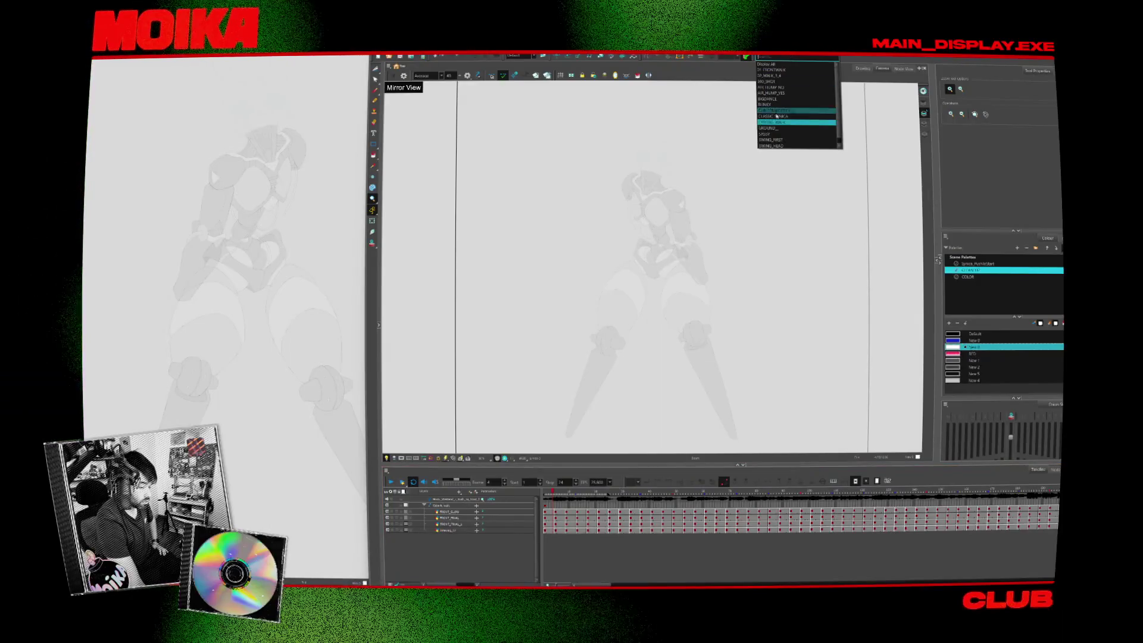
{"action": "left_click", "coordinate": [775, 116]}
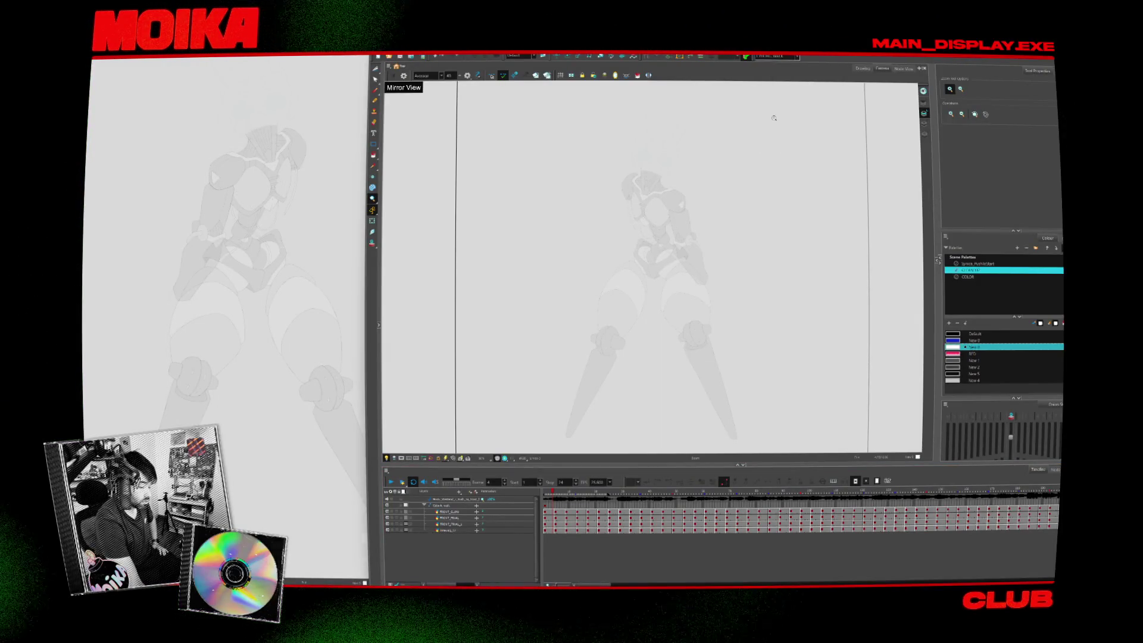
{"action": "left_click", "coordinate": [773, 56]}
{"action": "left_click", "coordinate": [784, 109]}
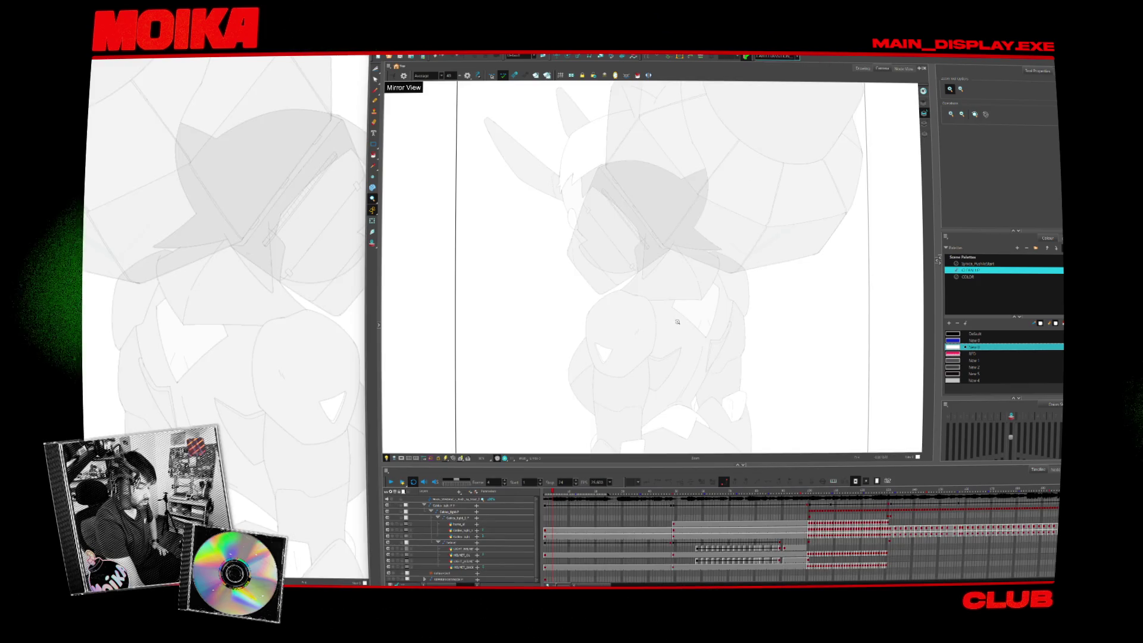
{"action": "scroll", "coordinate": [636, 510], "scroll_direction": "right", "scroll_amount": 5}
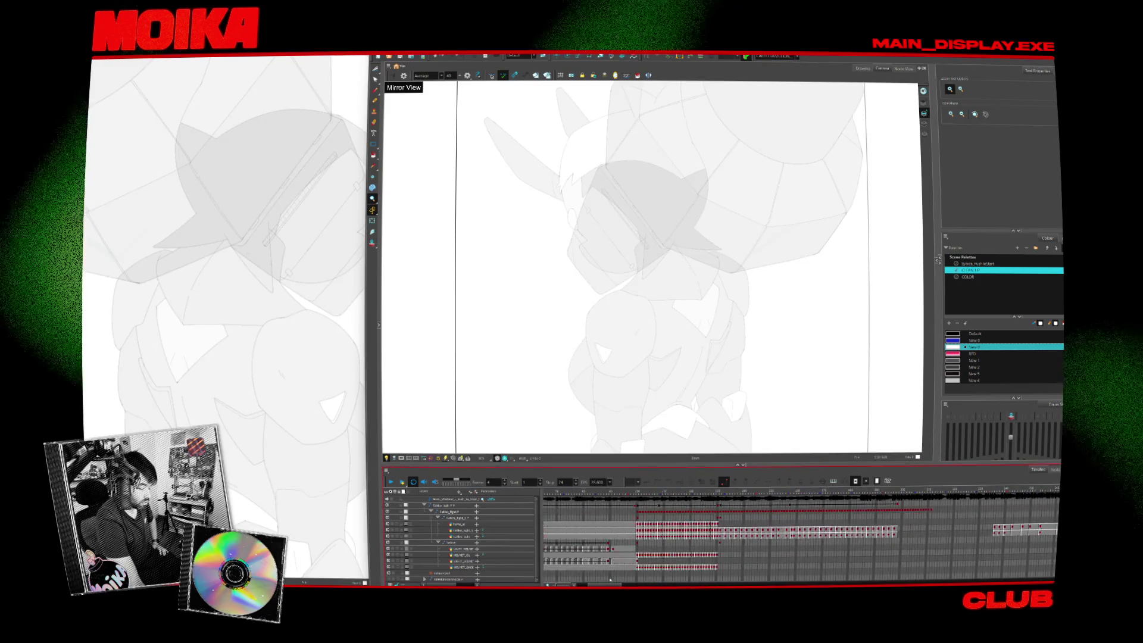
{"action": "key", "text": "Return"}
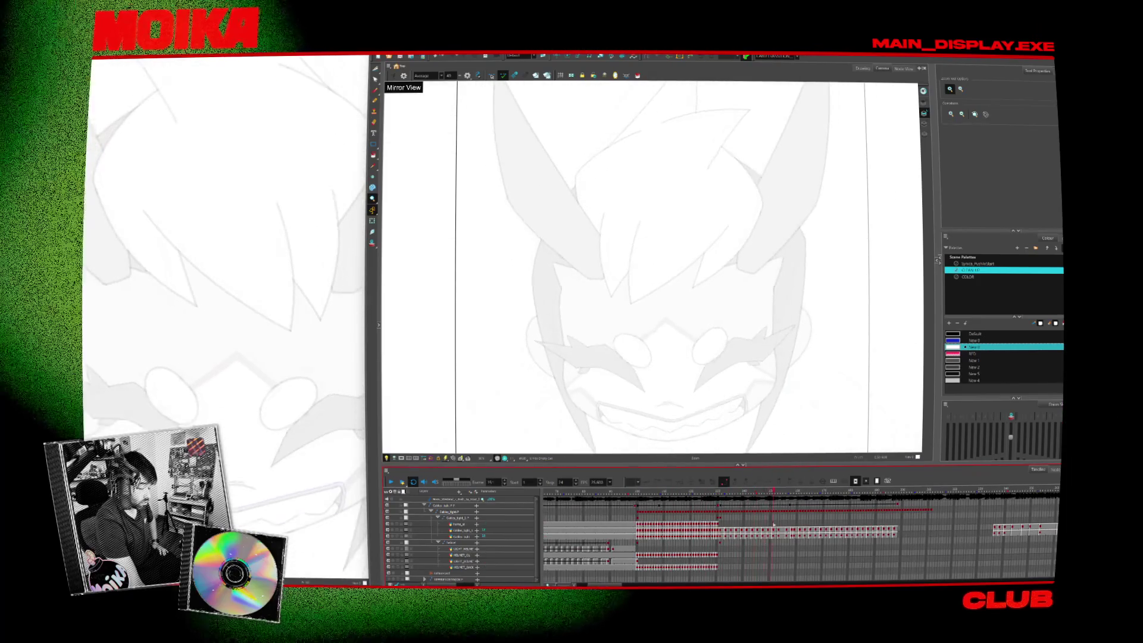
Stop on the horned character's face, scrub its open-mouth frames, then load another set of layers
{"action": "left_click", "coordinate": [671, 499]}
{"action": "mouse_move", "coordinate": [671, 499]}
{"action": "left_mouse_down"}
{"action": "mouse_move", "coordinate": [684, 493]}
{"action": "mouse_move", "coordinate": [671, 493]}
{"action": "left_mouse_up"}
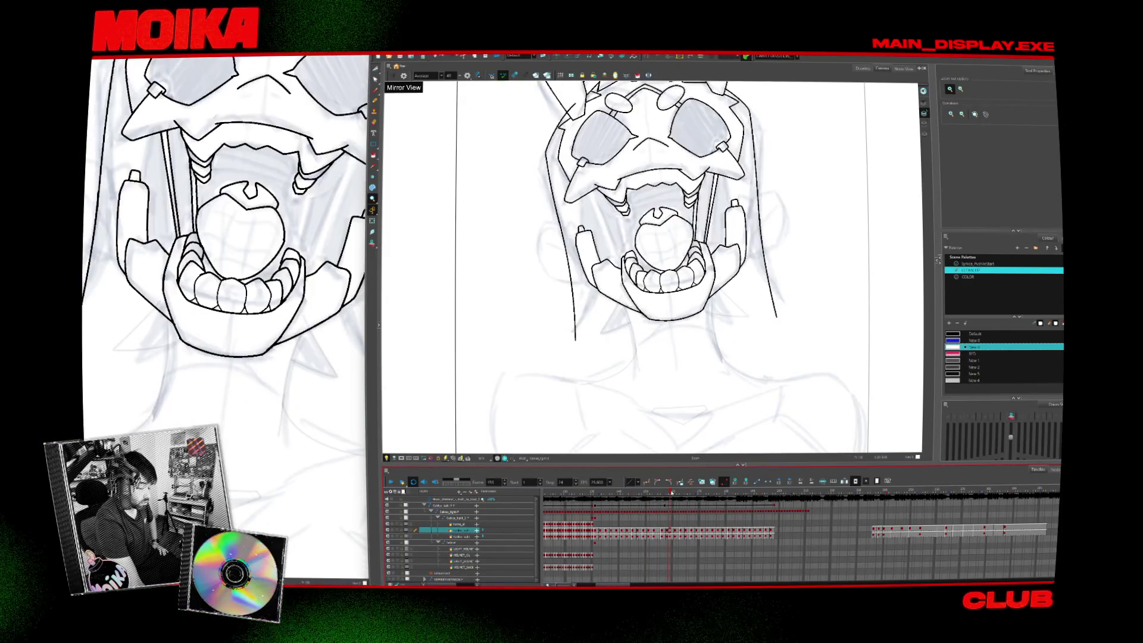
{"action": "scroll", "coordinate": [728, 303], "scroll_direction": "down", "scroll_amount": 3}
{"action": "scroll", "coordinate": [728, 302], "scroll_direction": "up", "scroll_amount": 2}
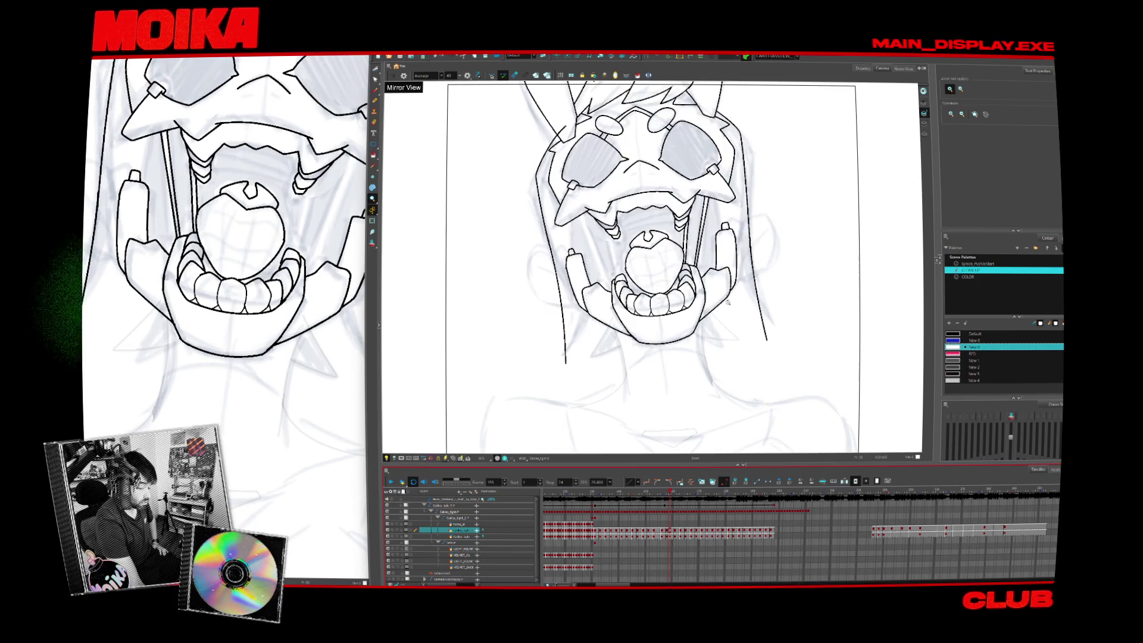
{"action": "mouse_move", "coordinate": [674, 492]}
{"action": "left_mouse_down"}
{"action": "mouse_move", "coordinate": [735, 491]}
{"action": "mouse_move", "coordinate": [670, 487]}
{"action": "left_mouse_up"}
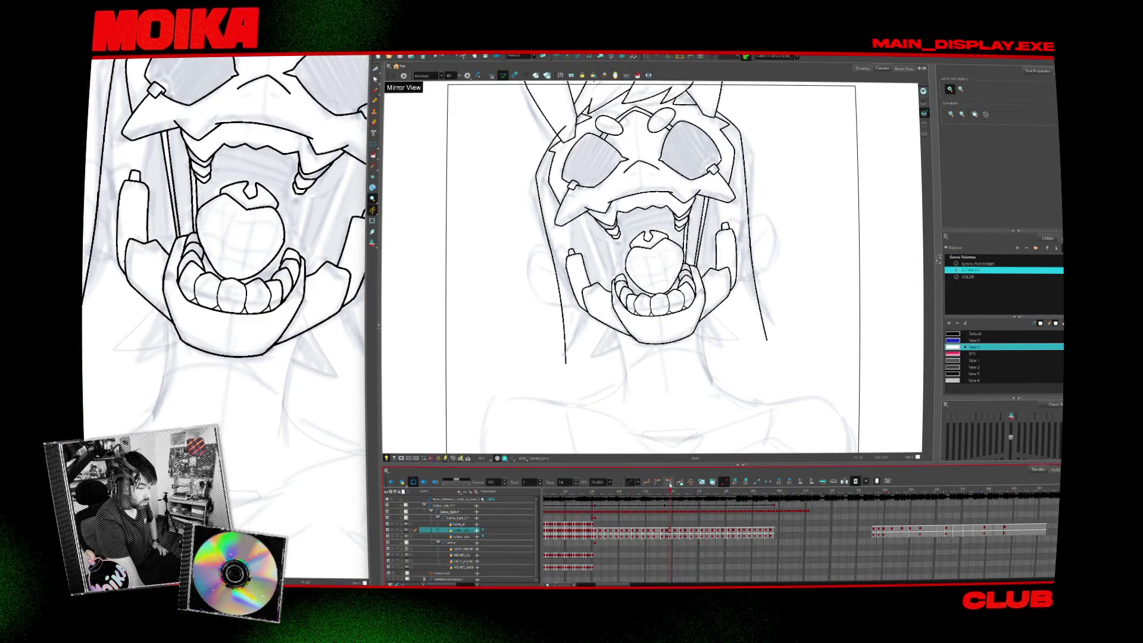
{"action": "left_click", "coordinate": [768, 56]}
{"action": "left_click", "coordinate": [774, 110]}
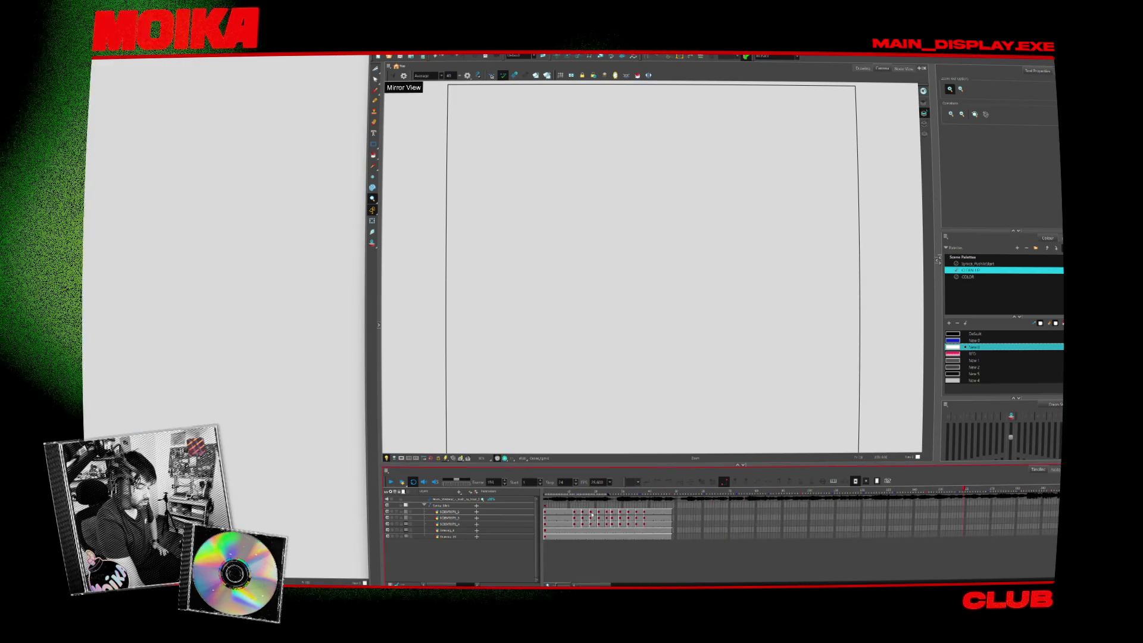
Scrub back and forth through the frames showing the full character
{"action": "left_click", "coordinate": [614, 493]}
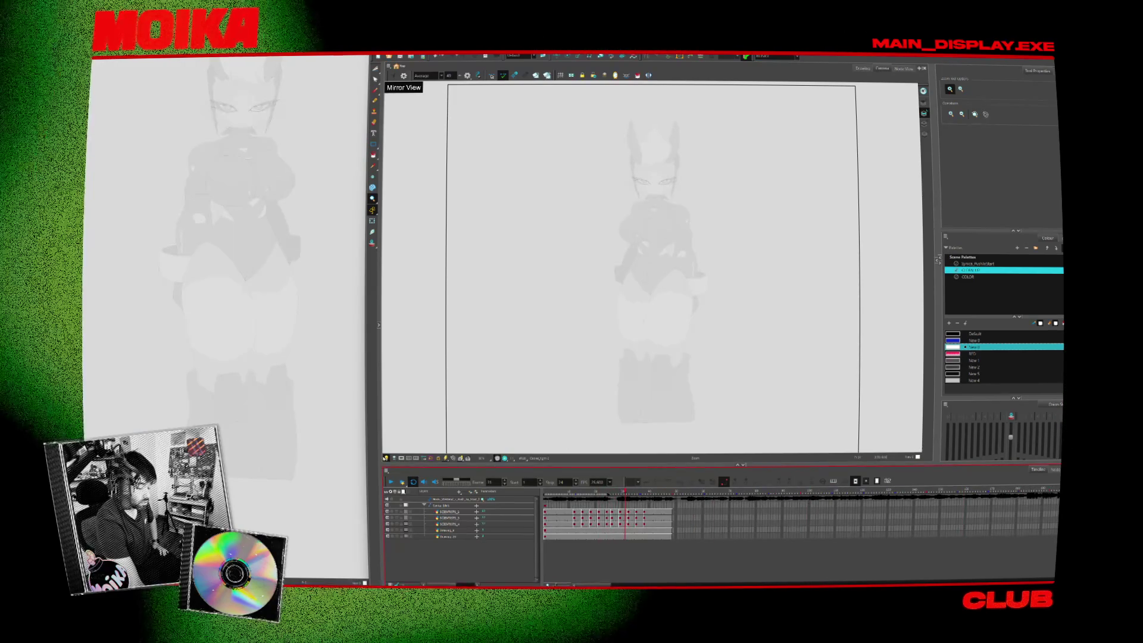
{"action": "left_click", "coordinate": [596, 492]}
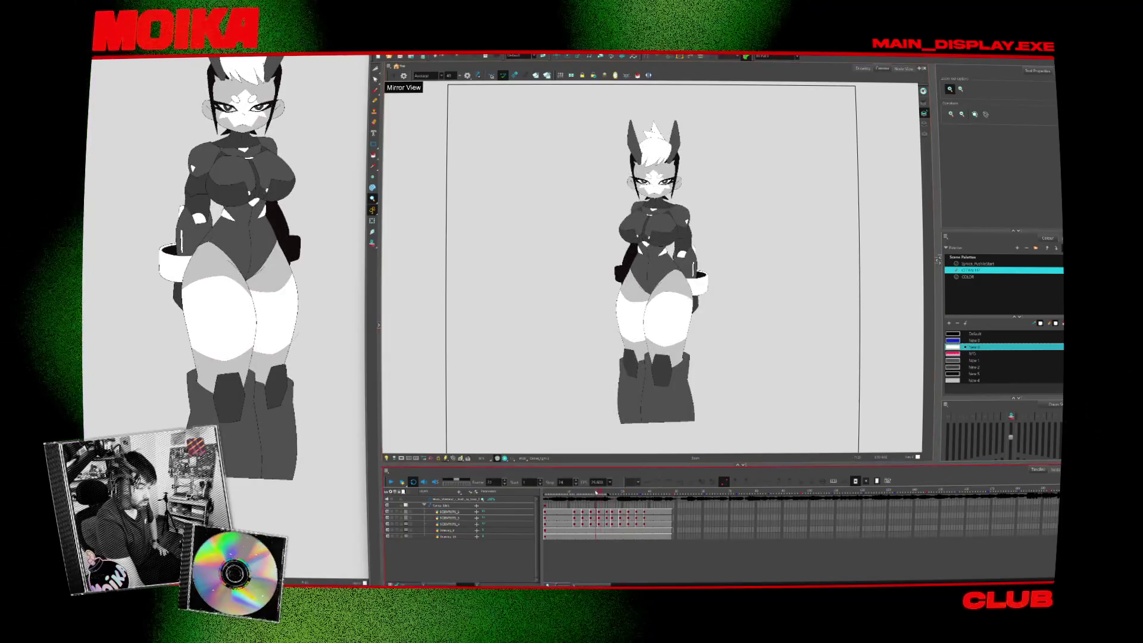
{"action": "left_click_drag", "start_coordinate": [570, 492], "coordinate": [636, 489]}
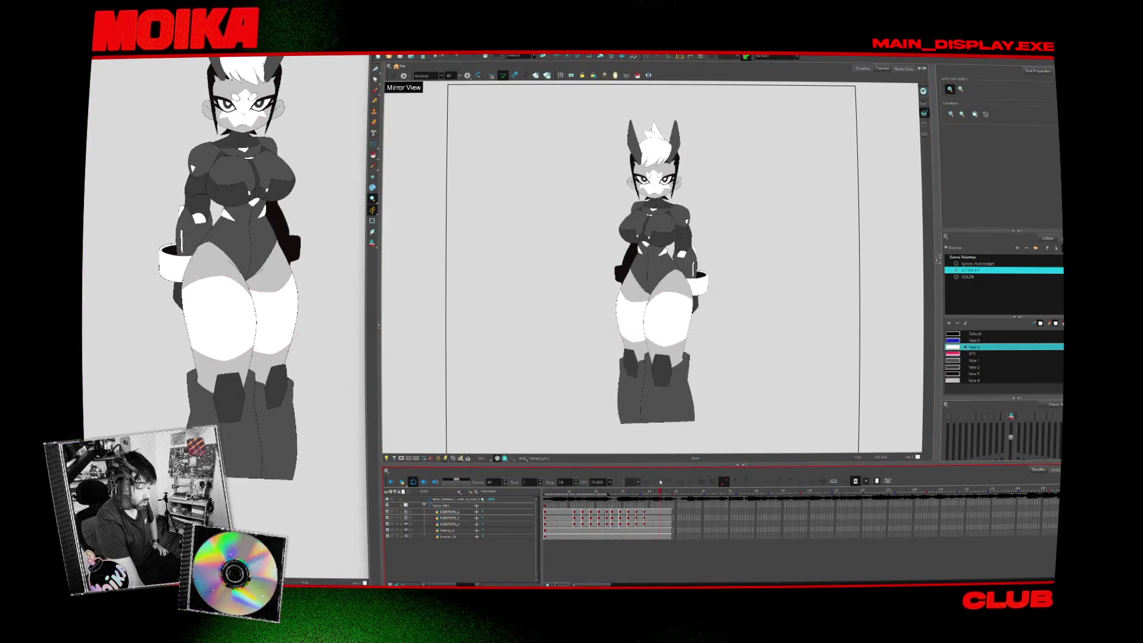
Switch the display to the crossed-arms character, another pose, then a sketch version
{"action": "left_click", "coordinate": [787, 57]}
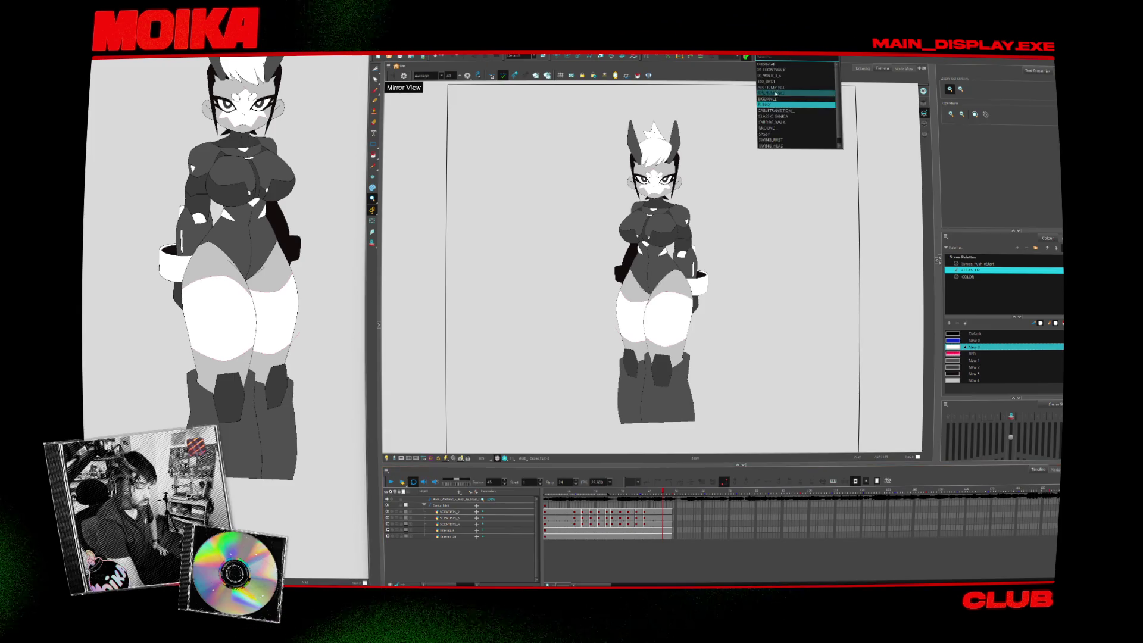
{"action": "left_click", "coordinate": [774, 99]}
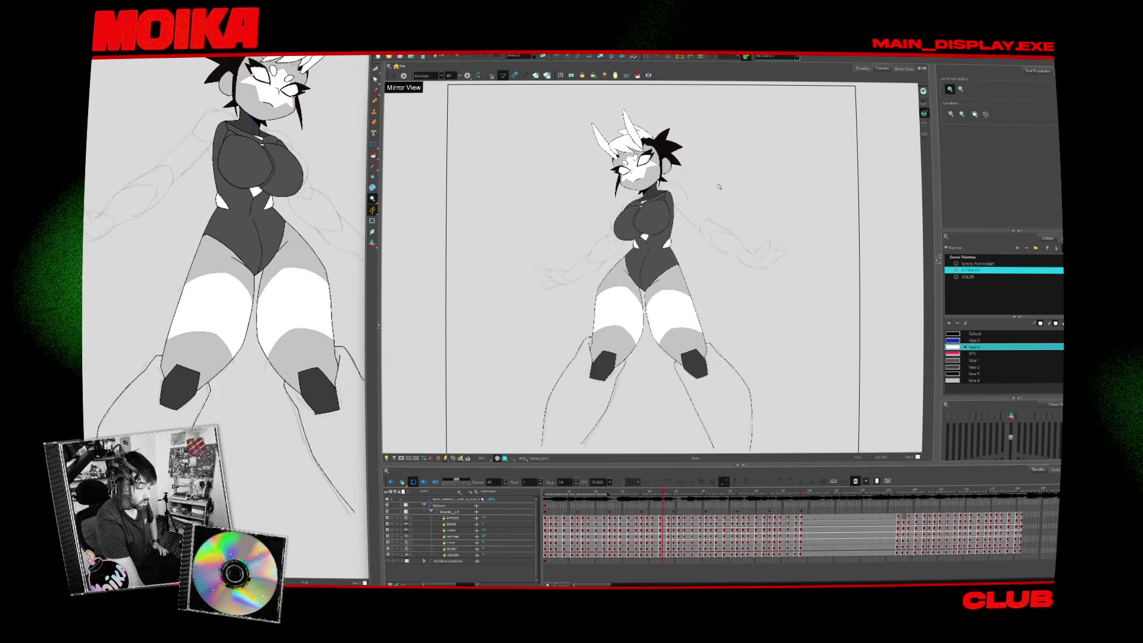
{"action": "left_click", "coordinate": [780, 57]}
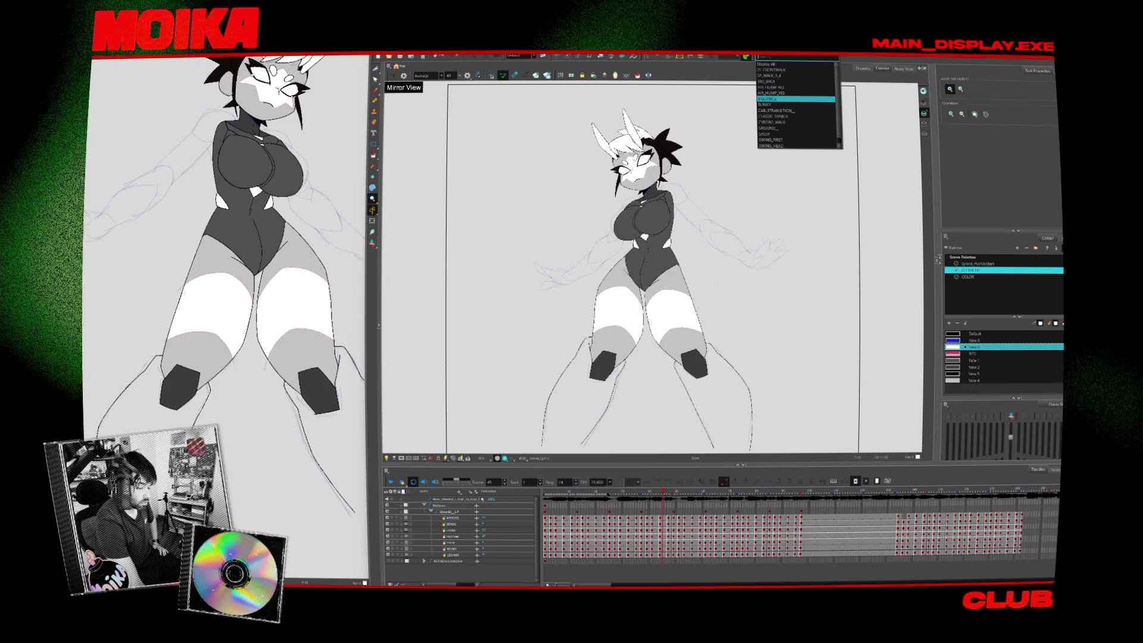
{"action": "left_click", "coordinate": [780, 99]}
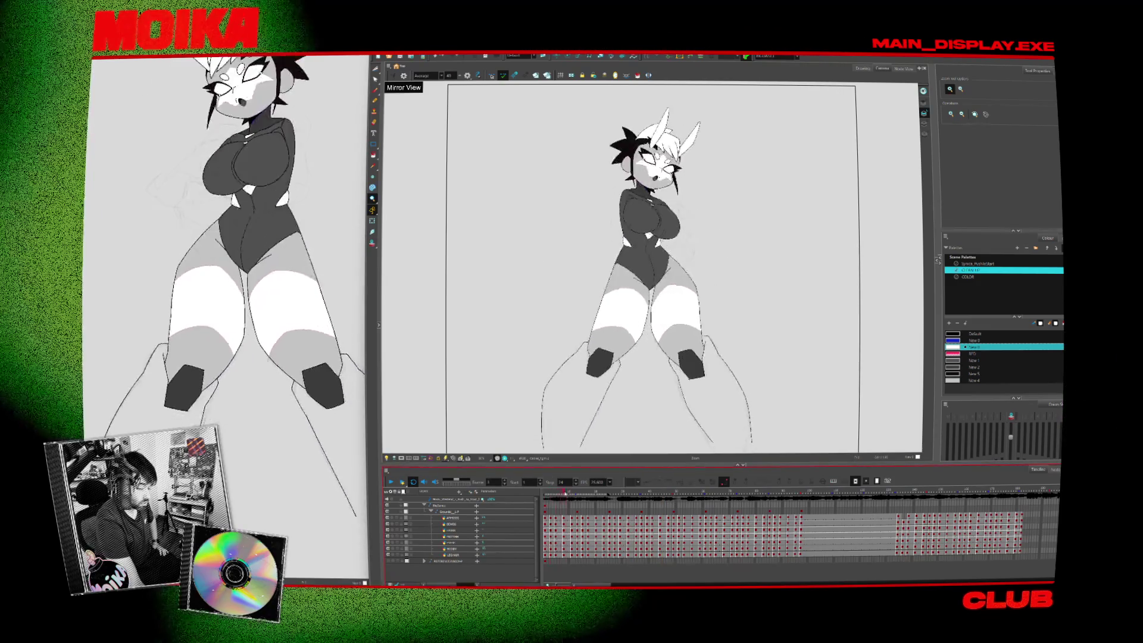
{"action": "left_click", "coordinate": [774, 56]}
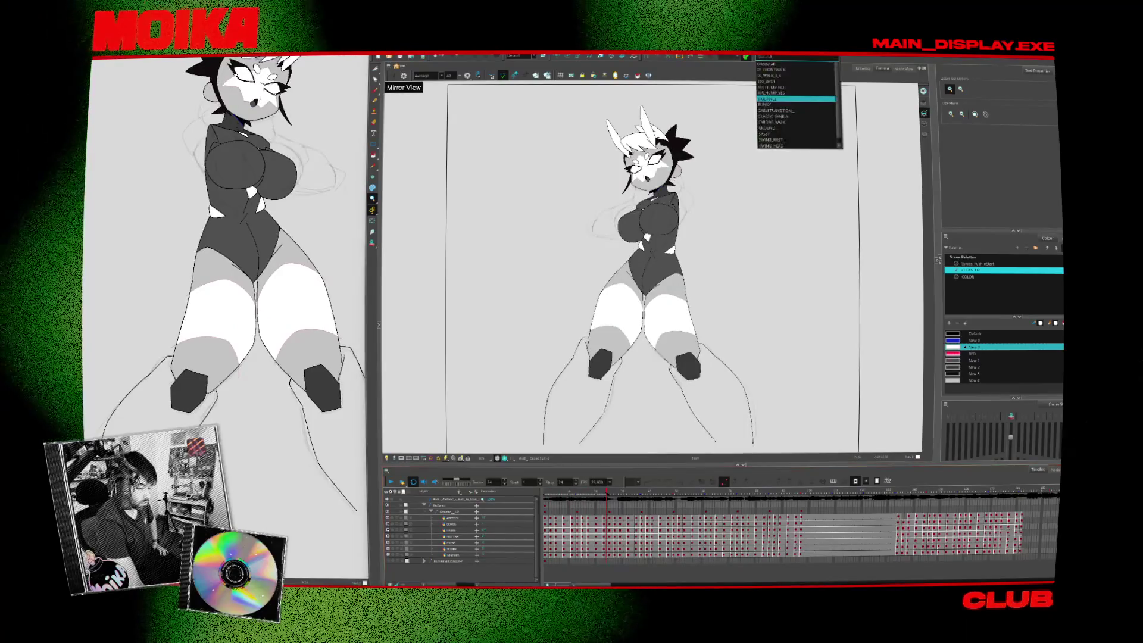
{"action": "left_click", "coordinate": [778, 93]}
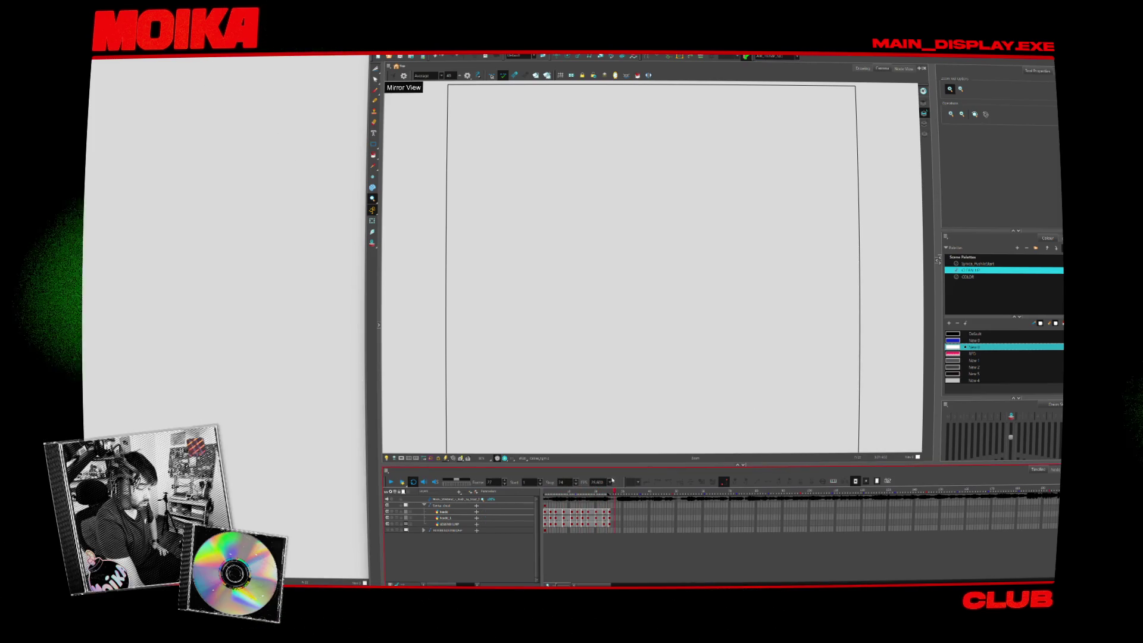
Load the cleaner sketch scene and play its animation in a loop
{"action": "left_click", "coordinate": [774, 56]}
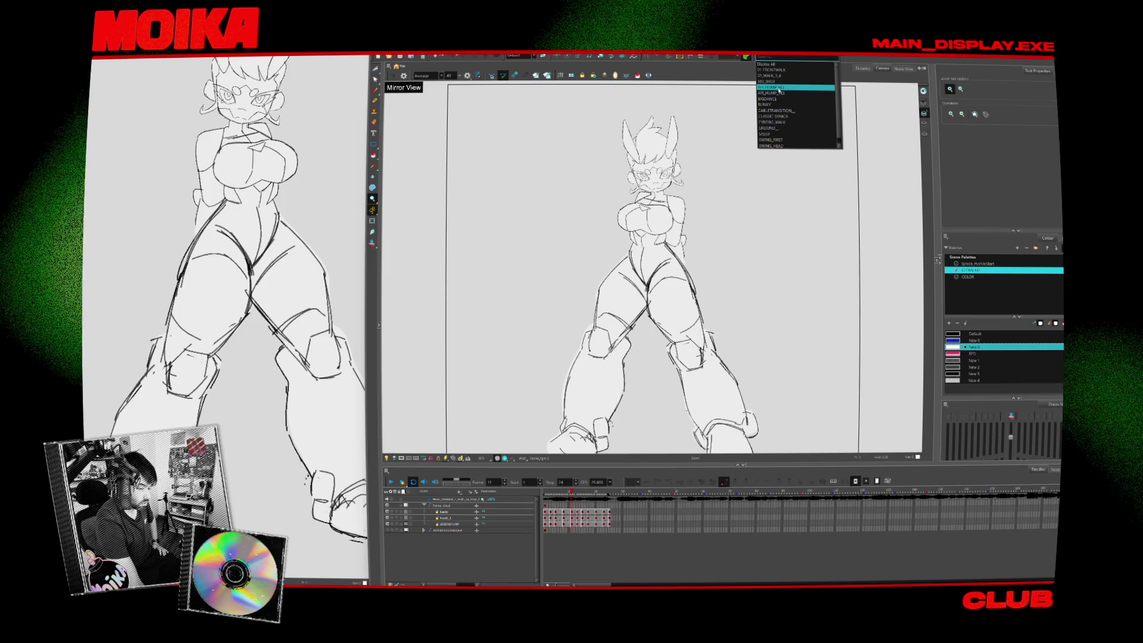
{"action": "left_click", "coordinate": [778, 91]}
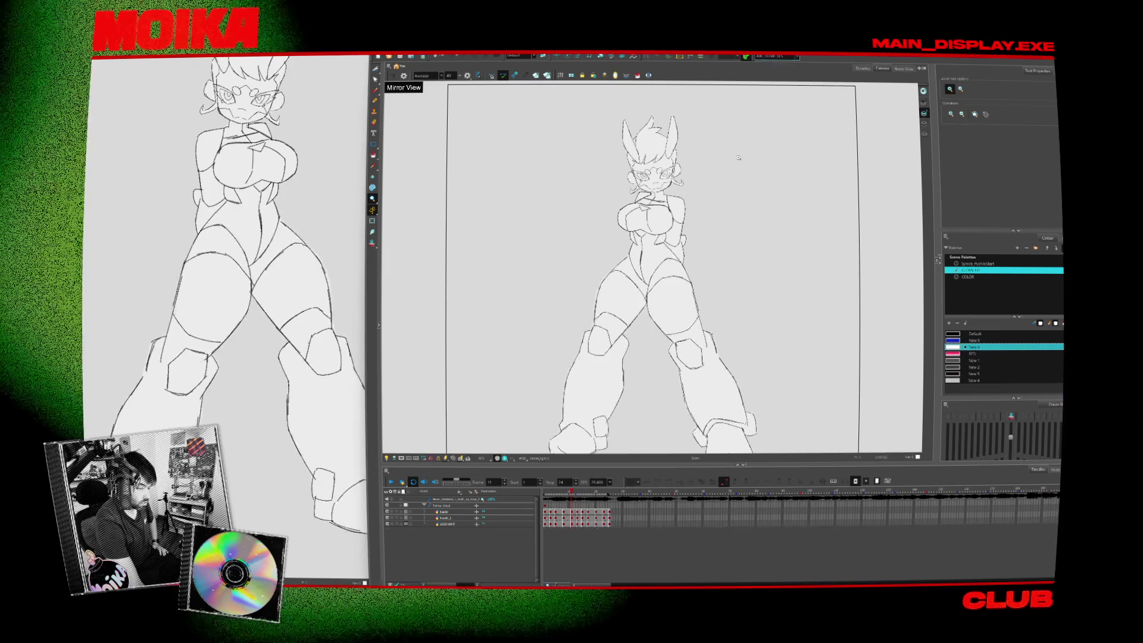
{"action": "key", "text": "Return"}
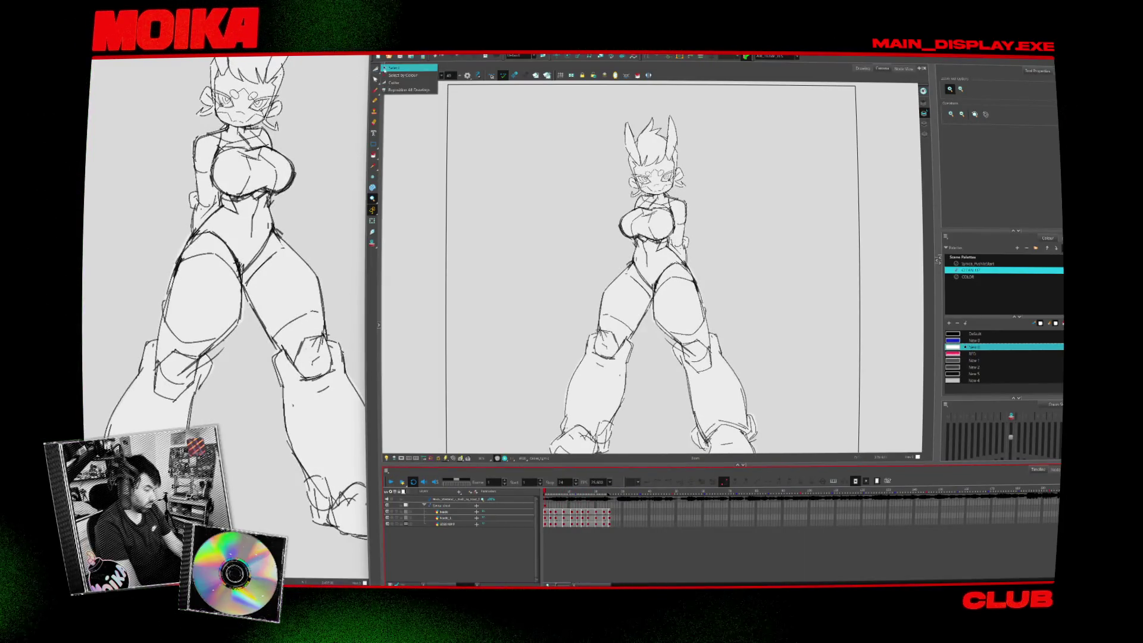
Load a different sketch scene and play it forward from the first frame
{"action": "left_click", "coordinate": [792, 56]}
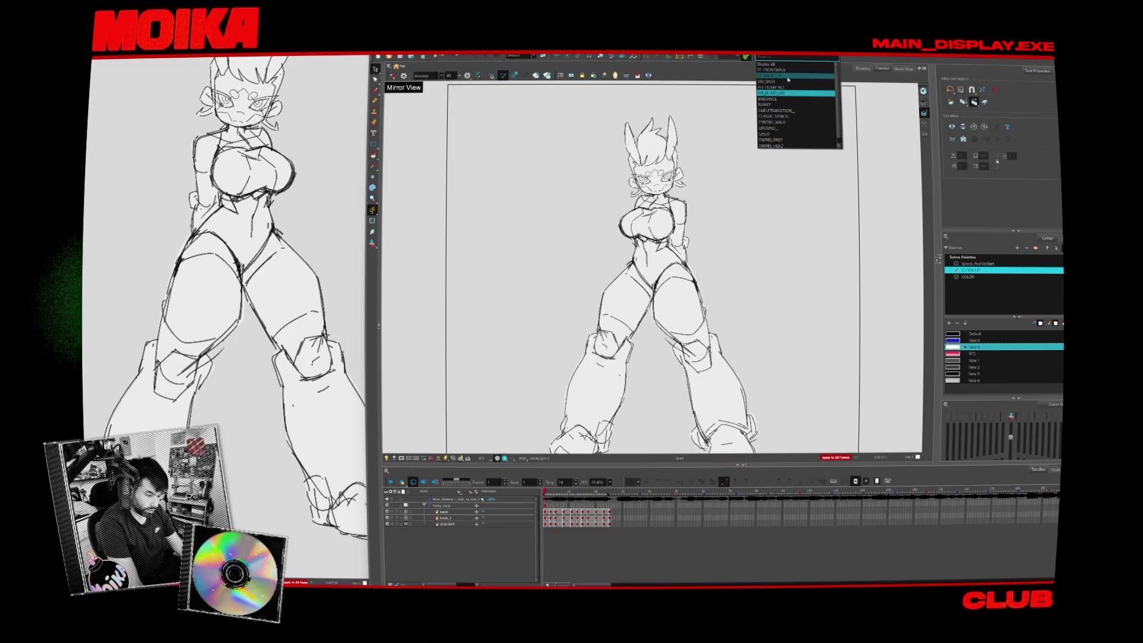
{"action": "left_click", "coordinate": [784, 135]}
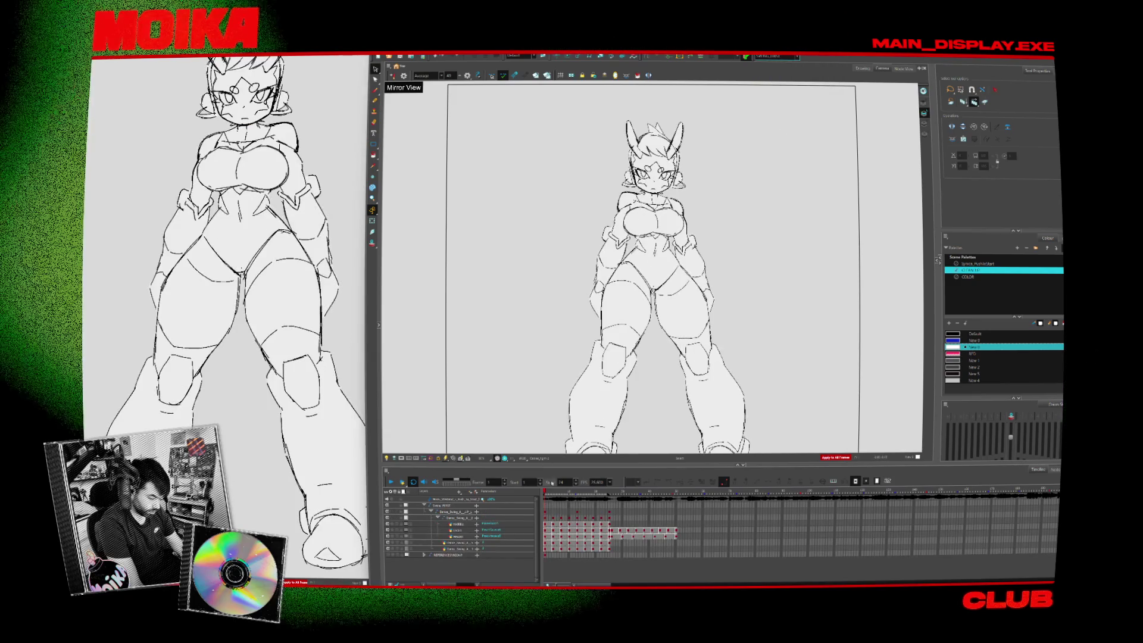
{"action": "left_click", "coordinate": [391, 482]}
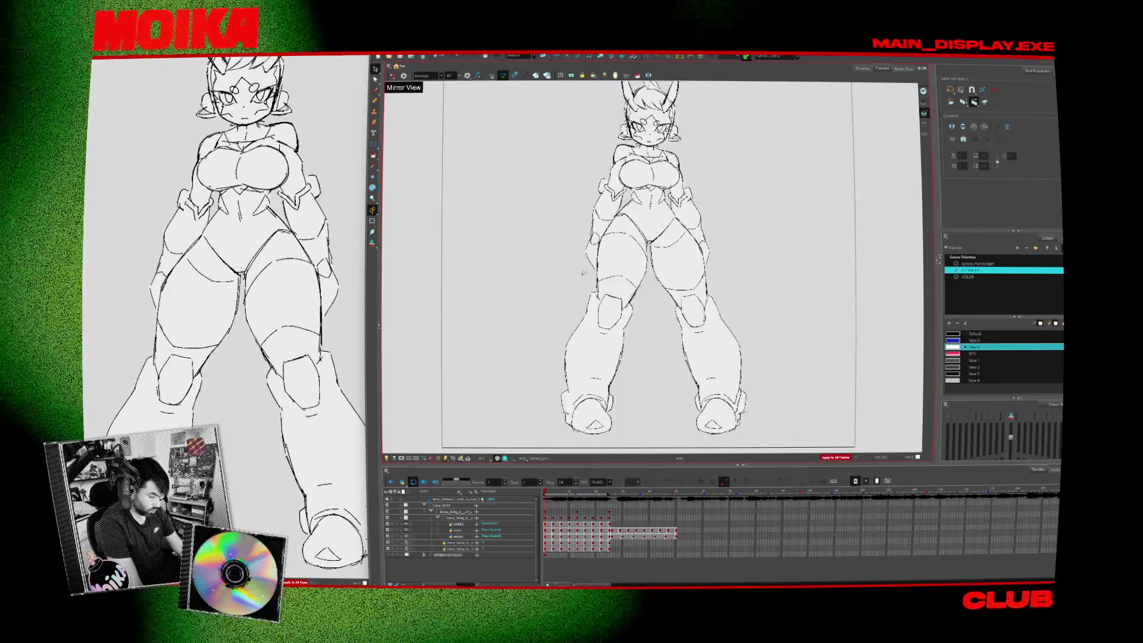
{"action": "left_click", "coordinate": [393, 484]}
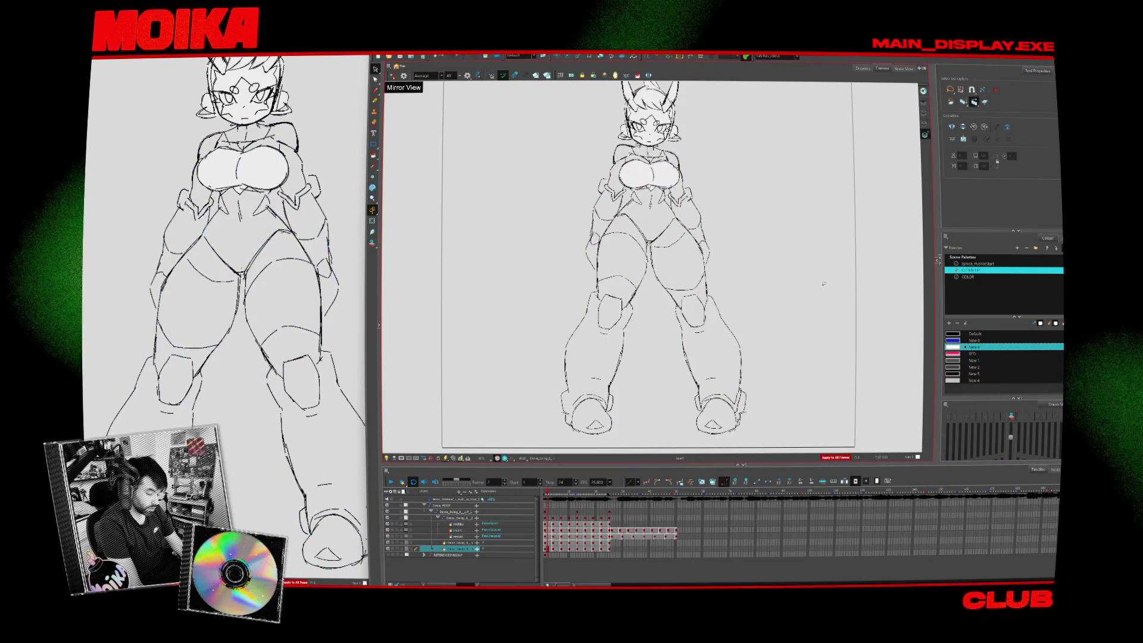
Select the HAIRU-to-Camo_Swing layers and toggle onion skin on, then off
{"action": "left_click", "coordinate": [459, 523], "text": "shift"}
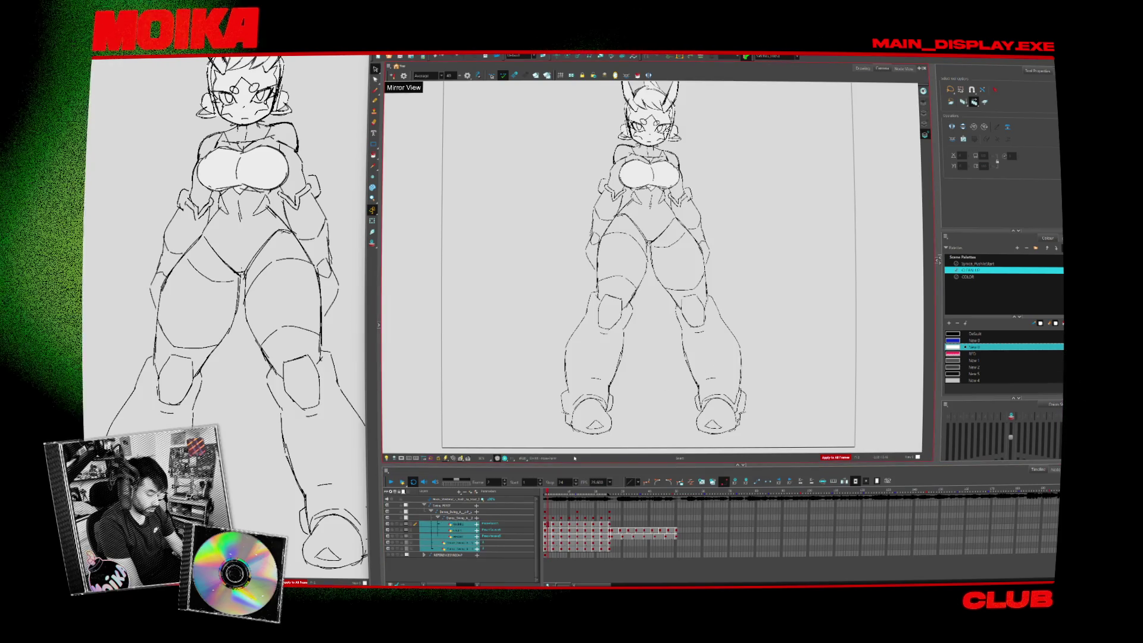
{"action": "left_click", "coordinate": [458, 543]}
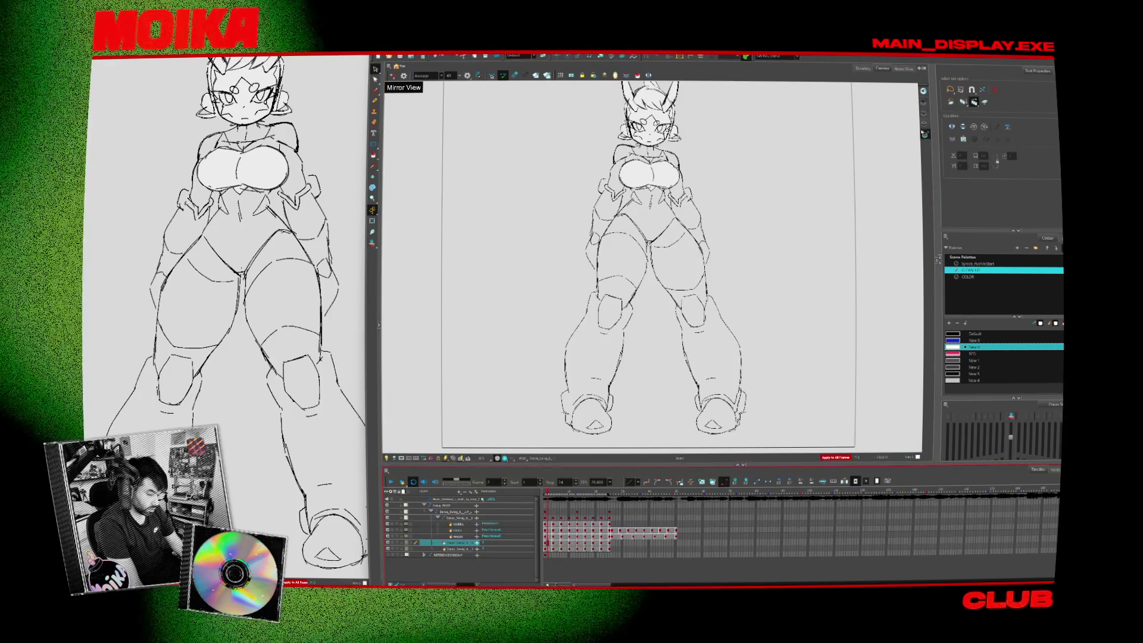
{"action": "key", "text": "alt+o"}
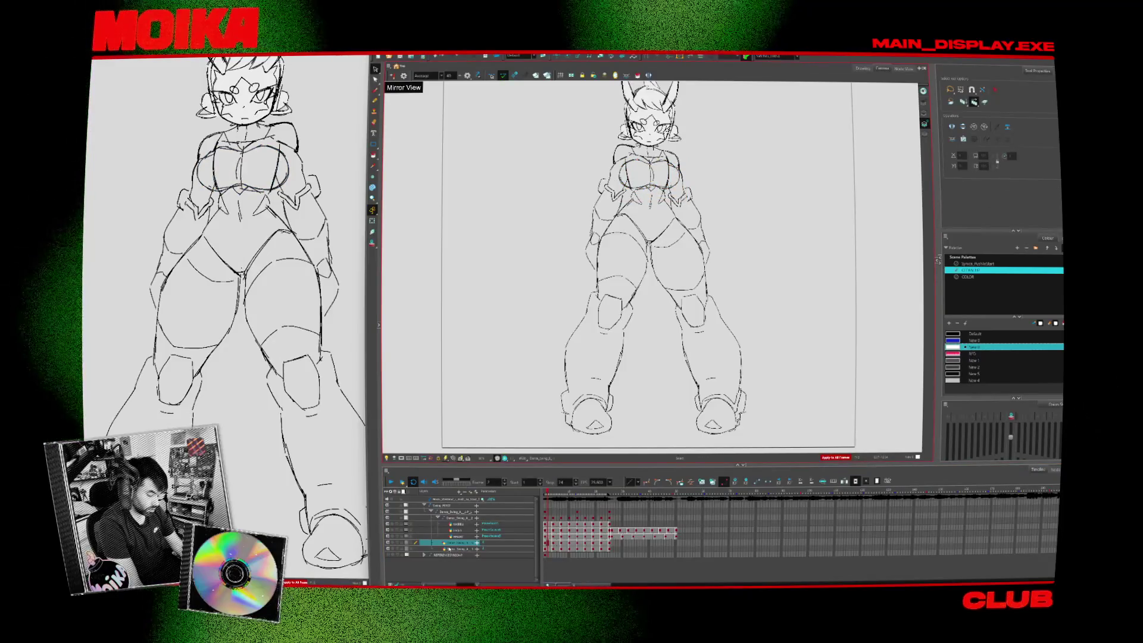
{"action": "left_click", "coordinate": [454, 525], "text": "shift"}
{"action": "left_click", "coordinate": [652, 364]}
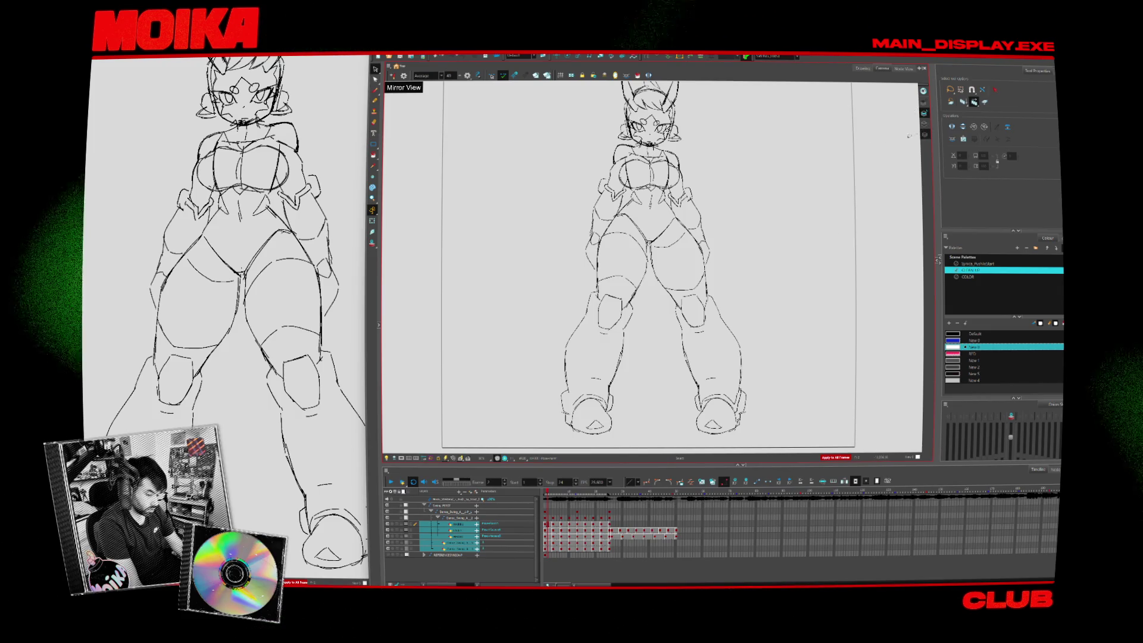
Recolour the entire first-frame drawing with the light New 0 colour
{"action": "key", "text": "ctrl+a"}
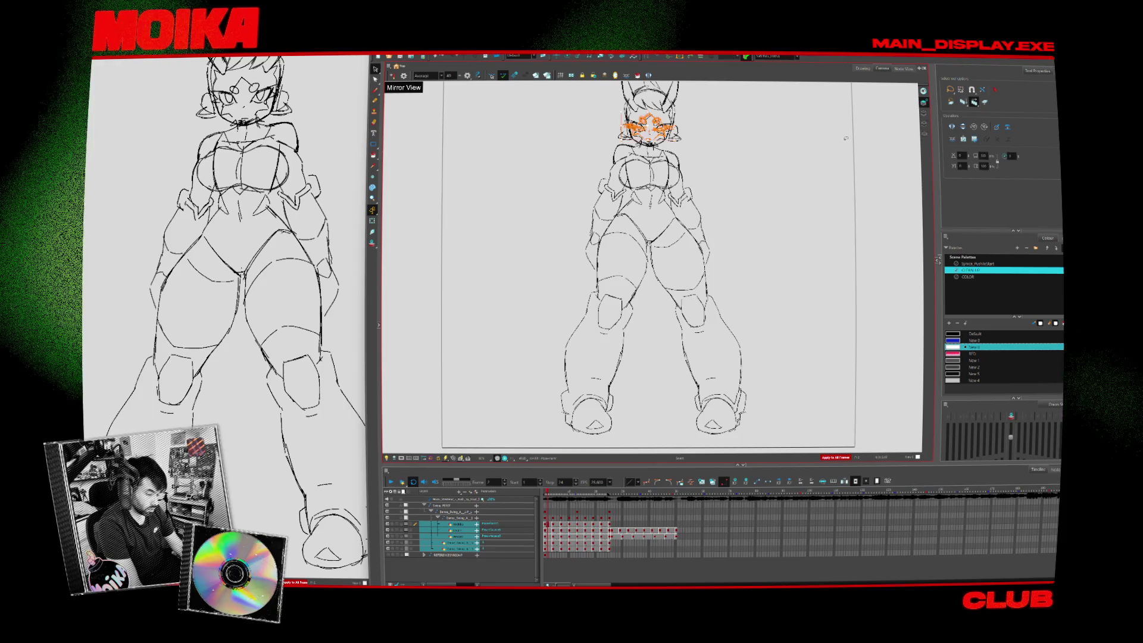
{"action": "left_click", "coordinate": [816, 210]}
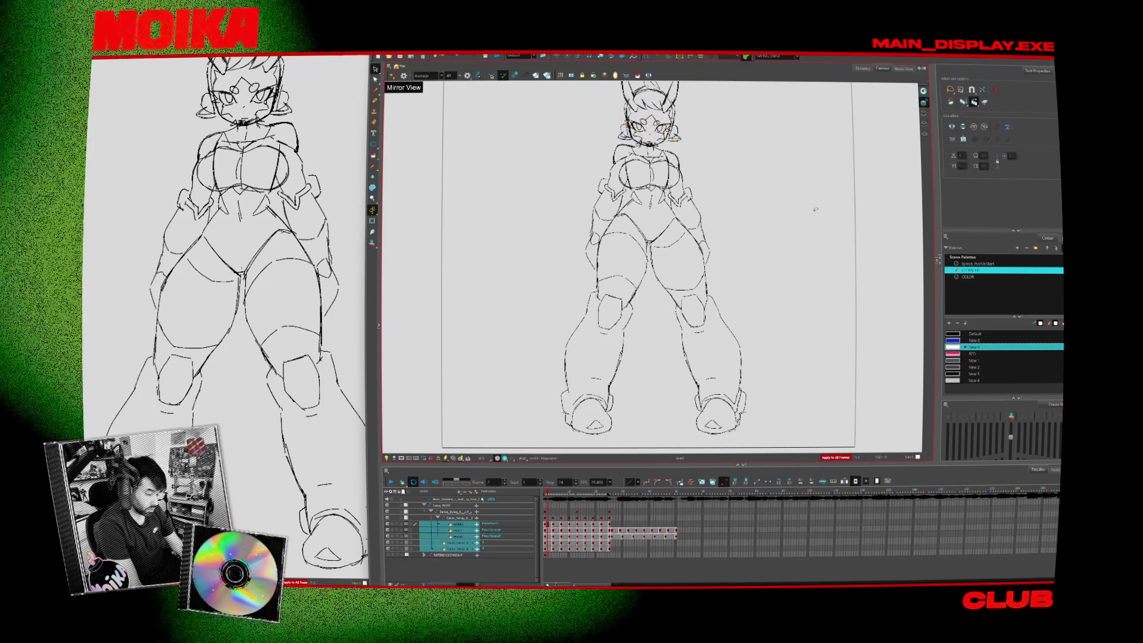
{"action": "left_click", "coordinate": [639, 493]}
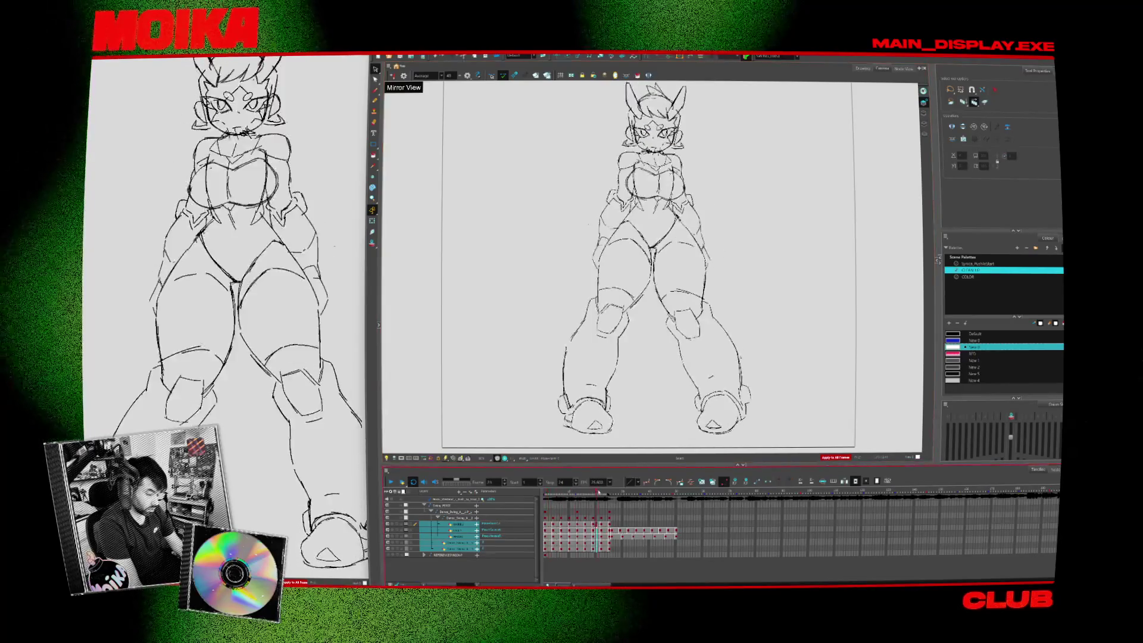
{"action": "key", "text": "shift+comma"}
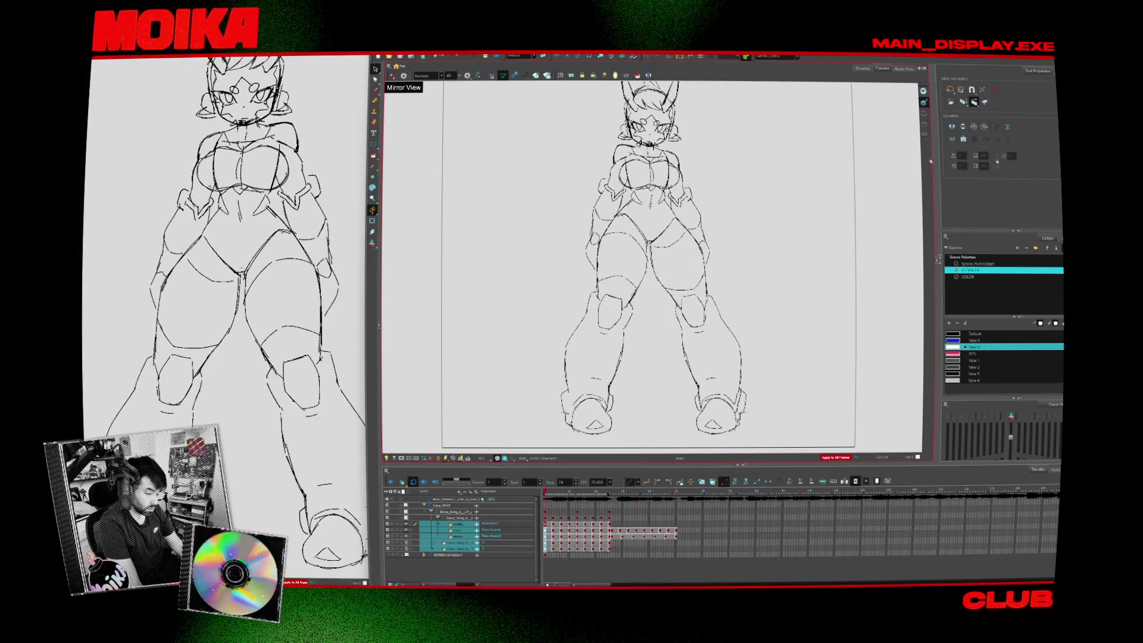
{"action": "key", "text": "ctrl+a"}
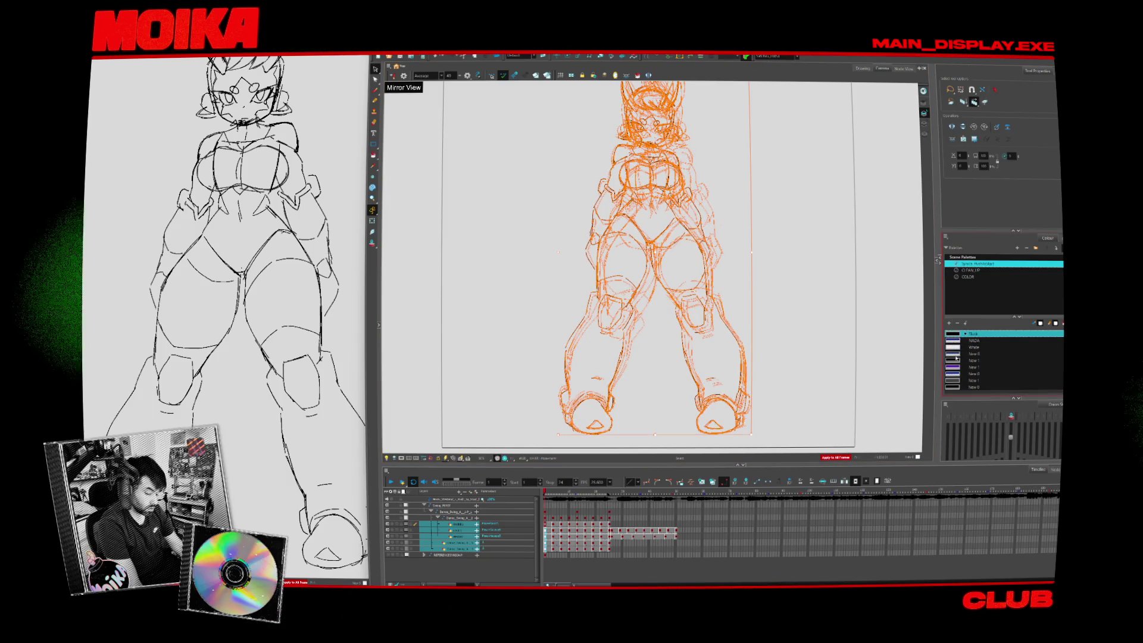
{"action": "left_click", "coordinate": [956, 354]}
{"action": "key", "text": "Escape"}
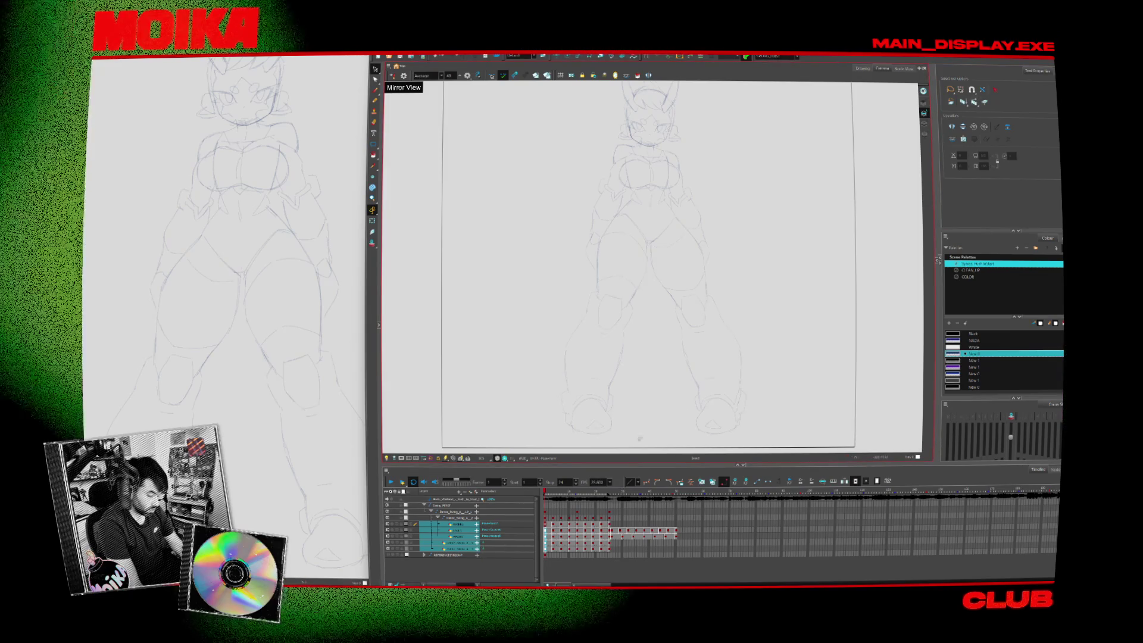
Step through a single layer's drawings and delete the selected chest strokes
{"action": "left_click", "coordinate": [459, 549]}
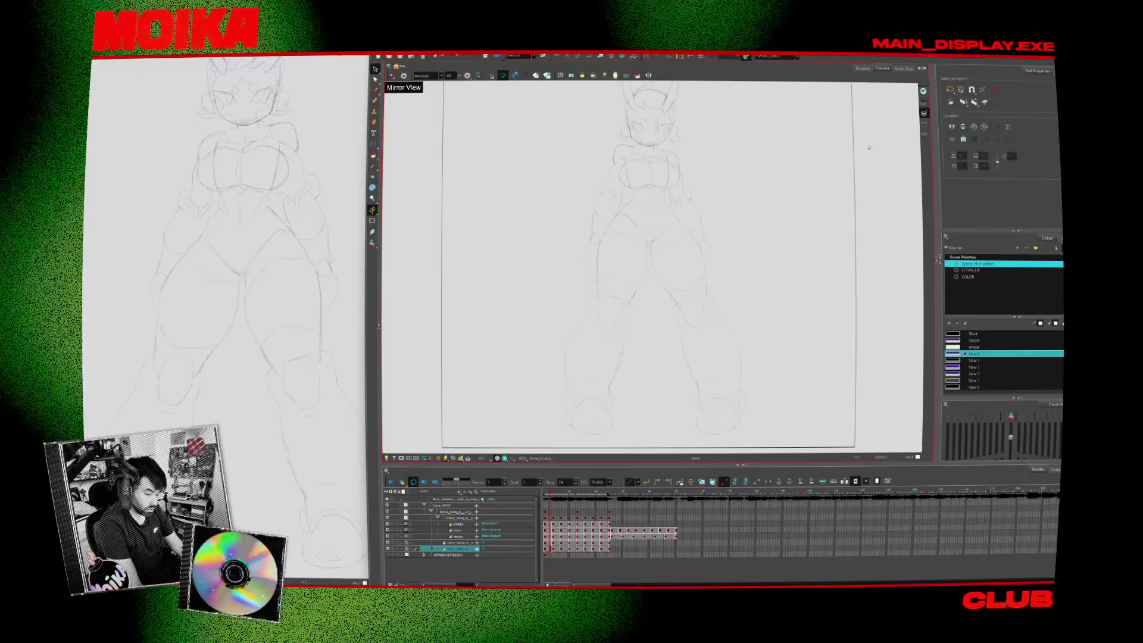
{"action": "key", "text": "period"}
{"action": "key", "text": "period"}
{"action": "key", "text": "period"}
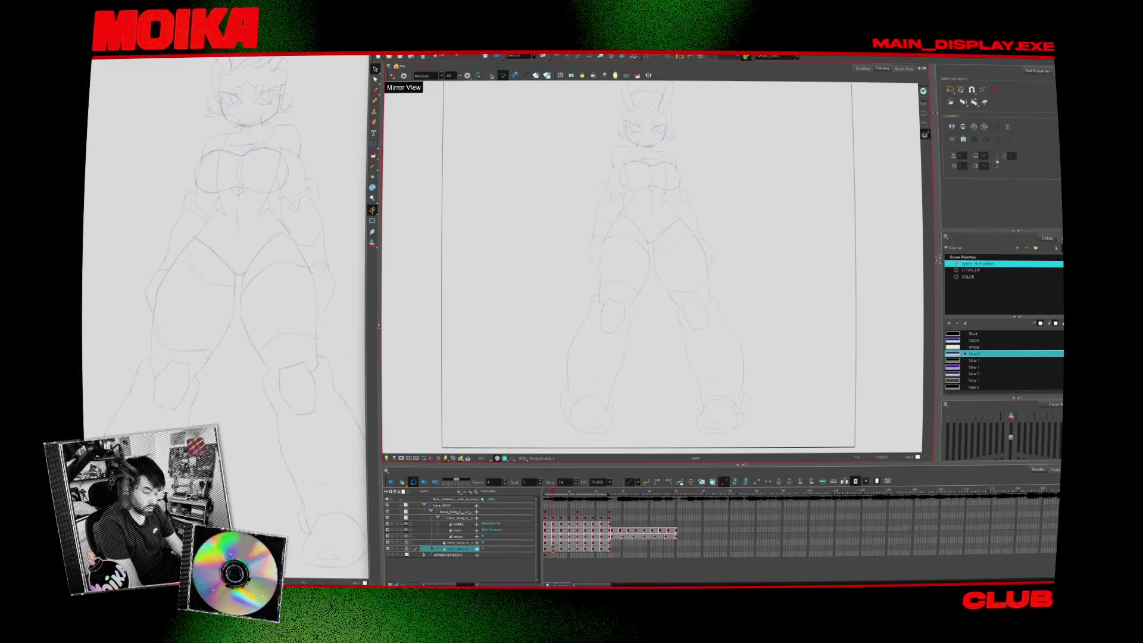
{"action": "key", "text": "period"}
{"action": "key", "text": "period"}
{"action": "key", "text": "period"}
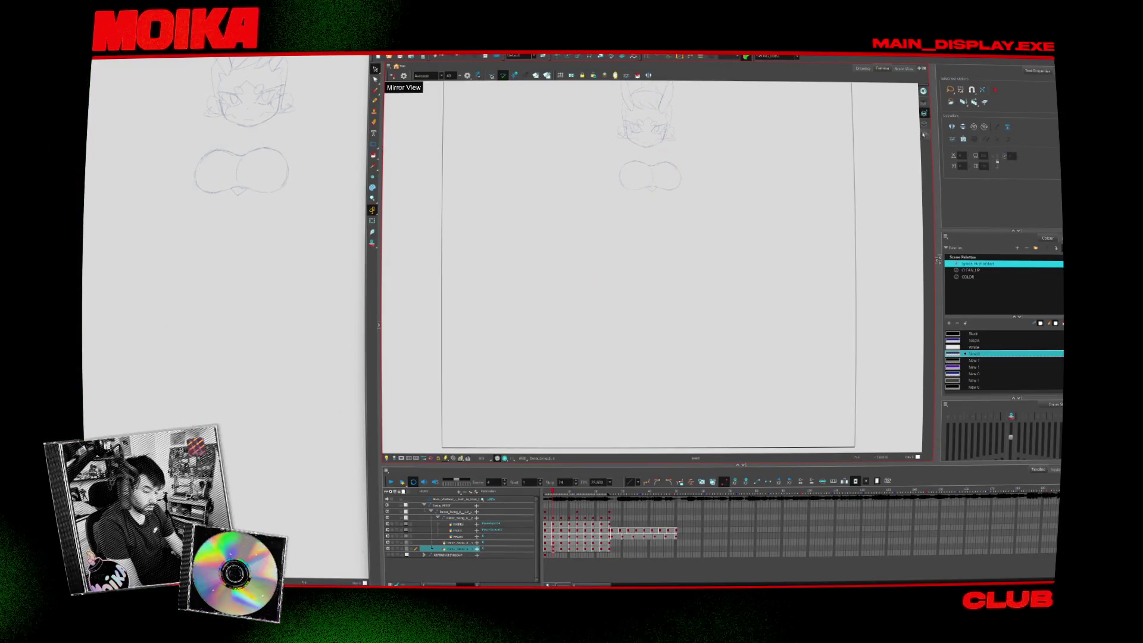
{"action": "key", "text": "period"}
{"action": "key", "text": "period"}
{"action": "key", "text": "period"}
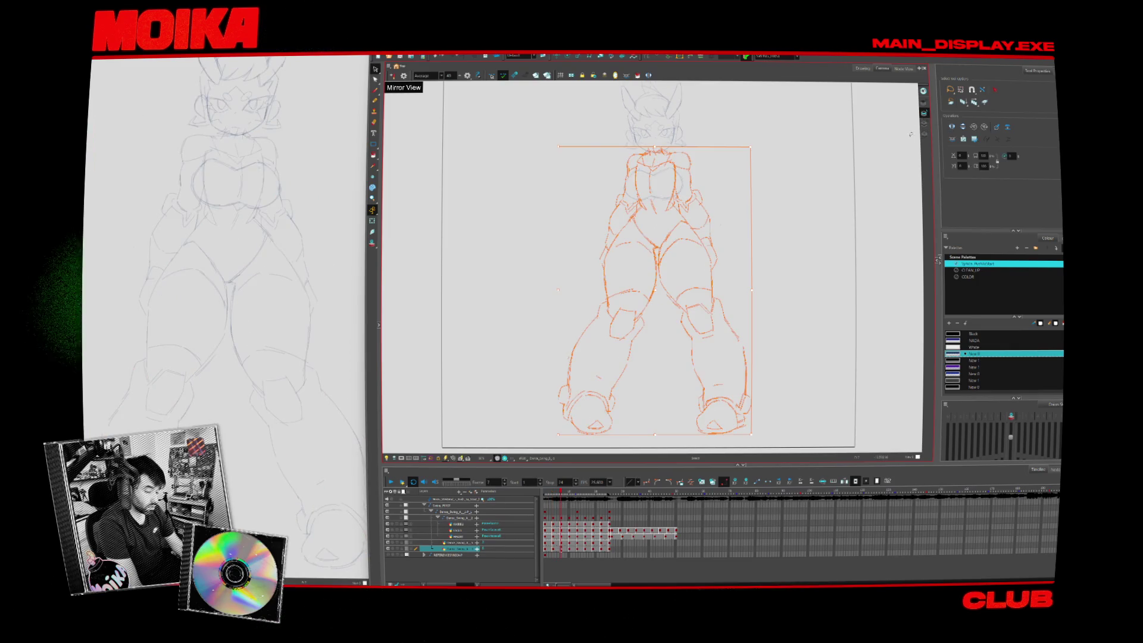
{"action": "key", "text": "period"}
{"action": "key", "text": "period"}
{"action": "key", "text": "period"}
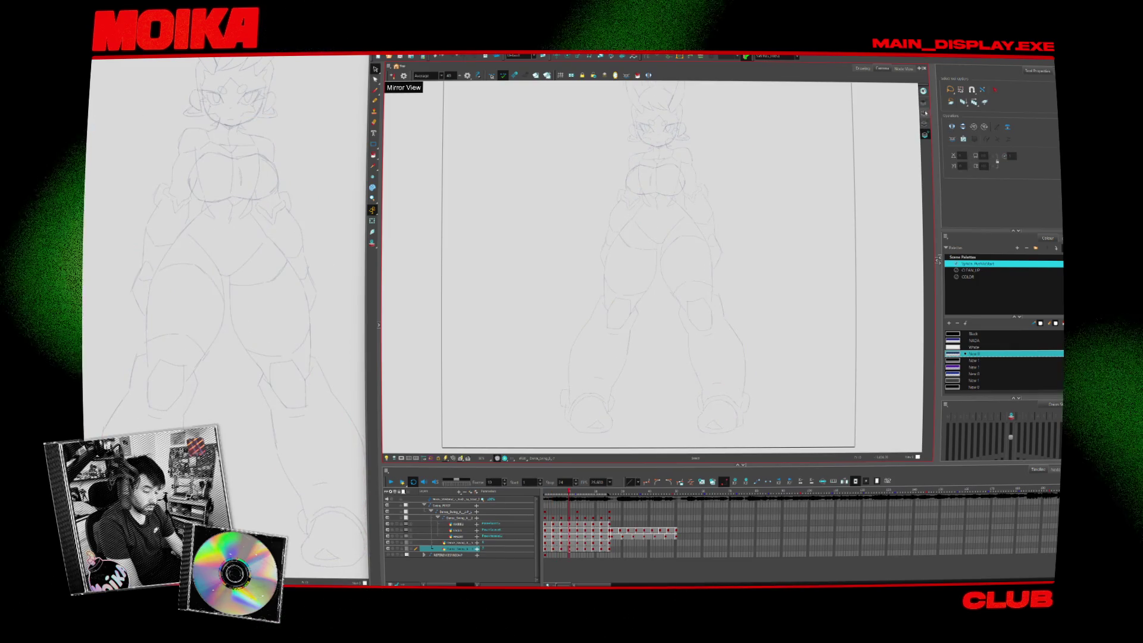
{"action": "key", "text": "period"}
{"action": "key", "text": "period"}
{"action": "key", "text": "period"}
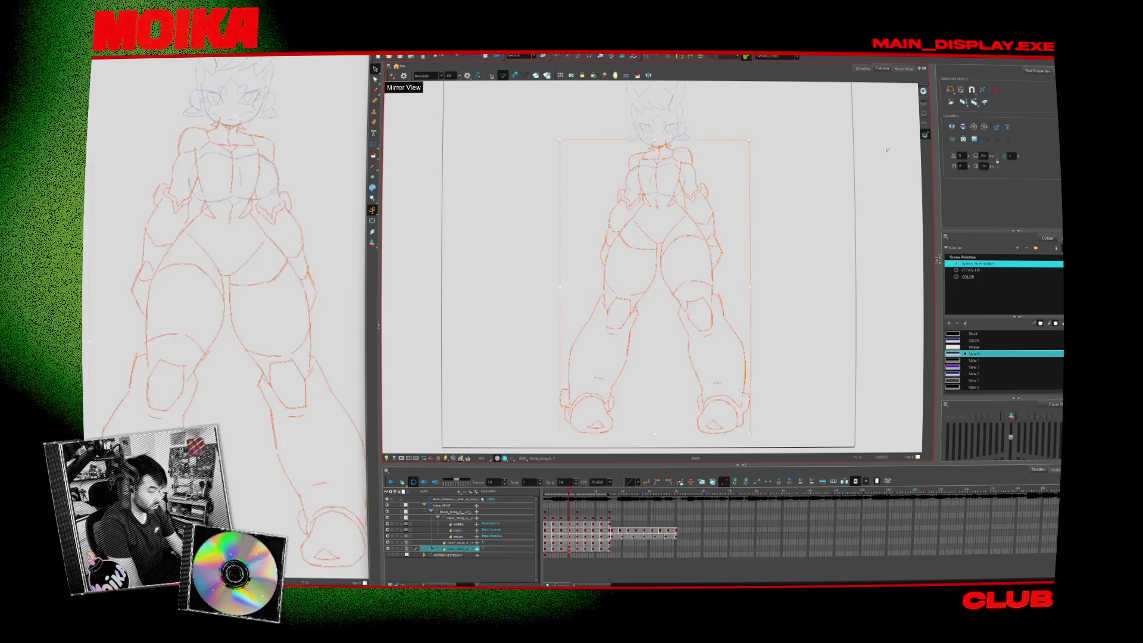
{"action": "key", "text": "Return"}
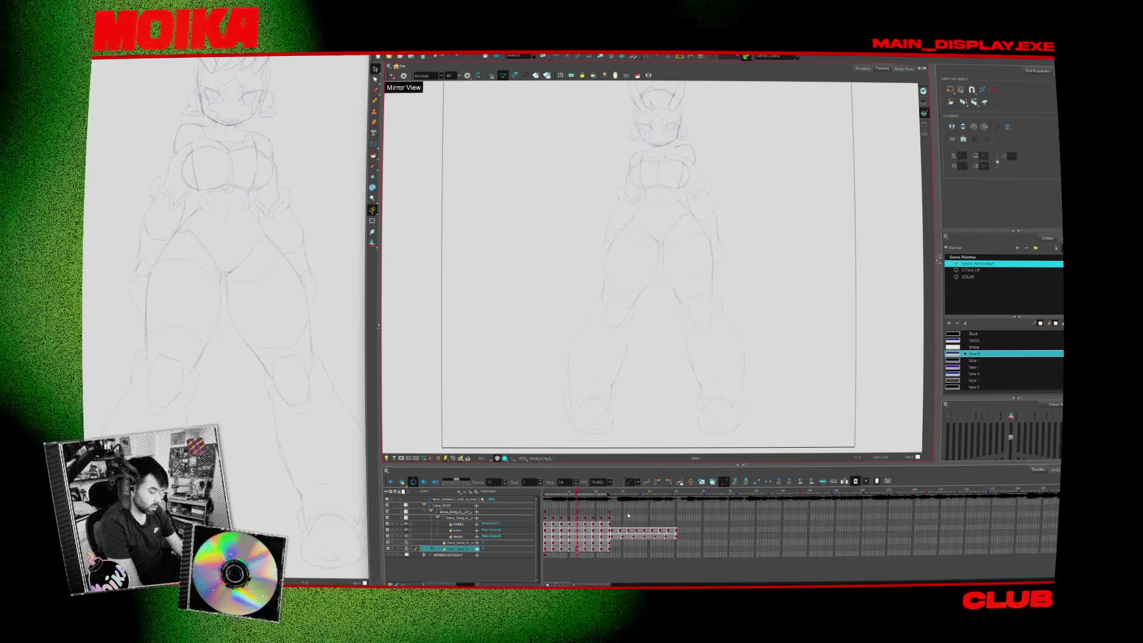
{"action": "key", "text": "Delete"}
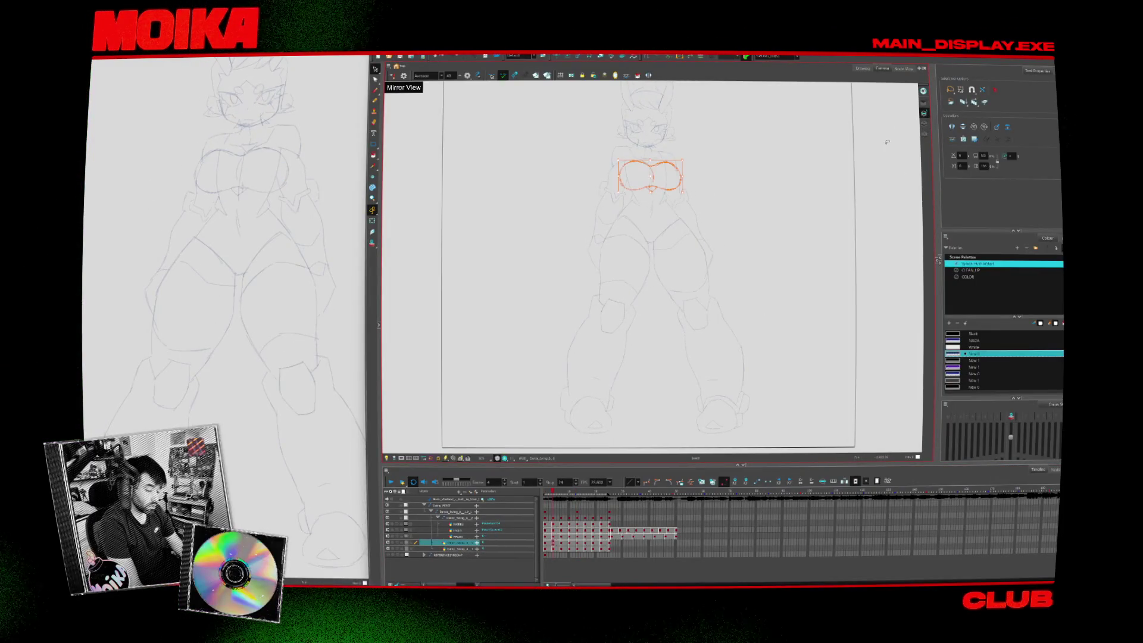
Select and delete chest strokes on a later drawing, then undo, and return to HEADD frame 1
{"action": "key", "text": "period"}
{"action": "key", "text": "period"}
{"action": "key", "text": "period"}
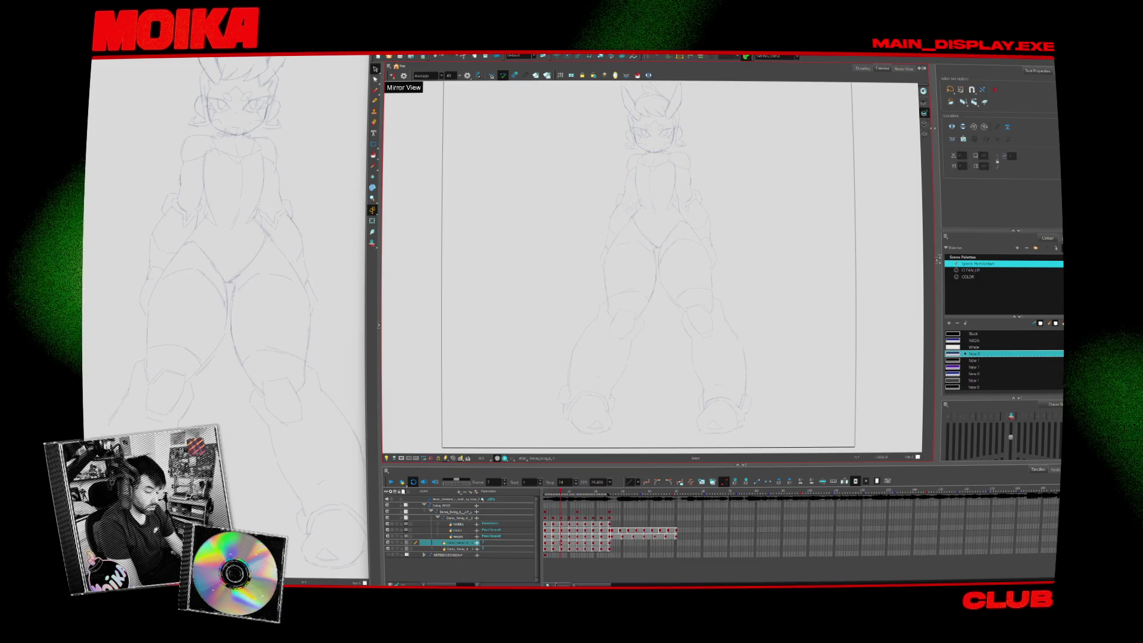
{"action": "key", "text": "period"}
{"action": "key", "text": "period"}
{"action": "key", "text": "period"}
{"action": "left_click_drag", "start_coordinate": [619, 156], "coordinate": [694, 196]}
{"action": "key", "text": "Delete"}
{"action": "key", "text": "ctrl+z"}
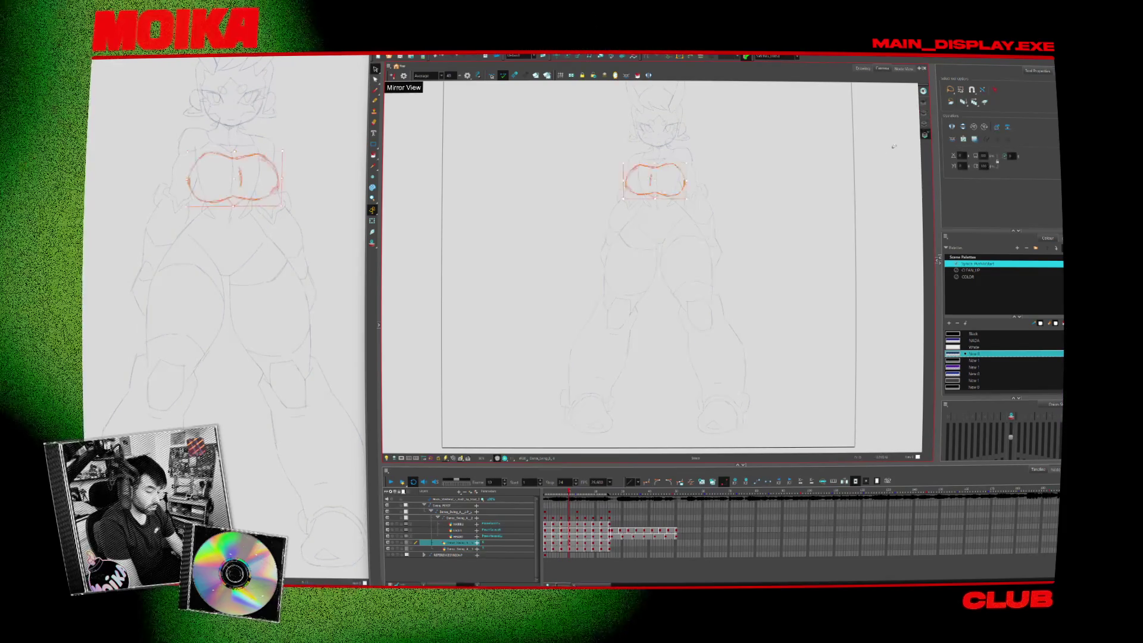
{"action": "key", "text": "period"}
{"action": "key", "text": "period"}
{"action": "key", "text": "period"}
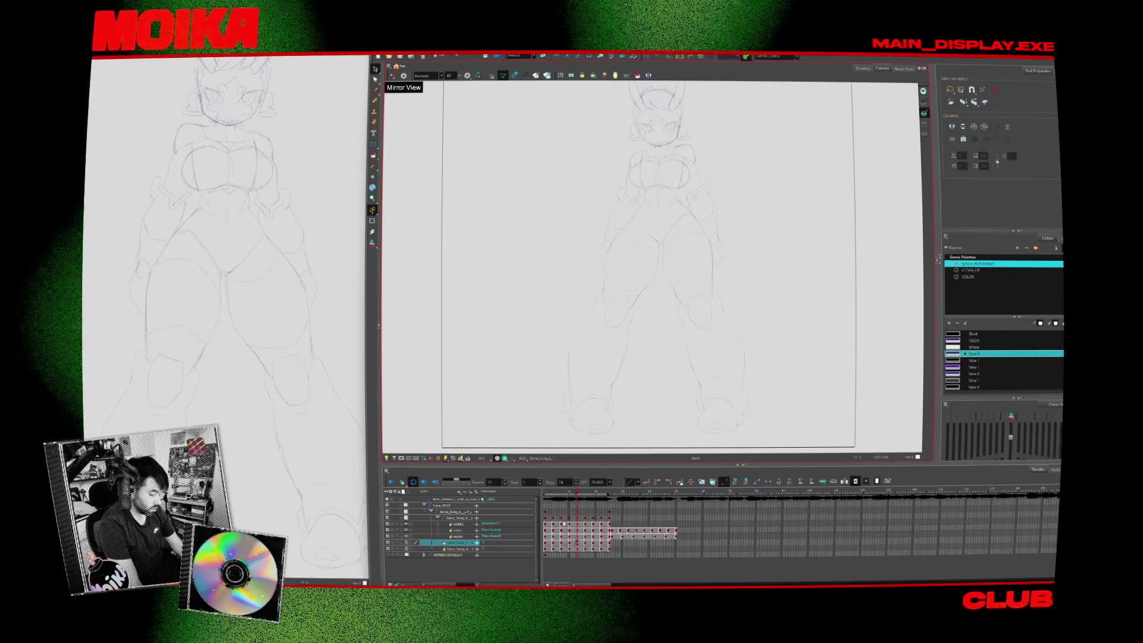
{"action": "left_click", "coordinate": [547, 535]}
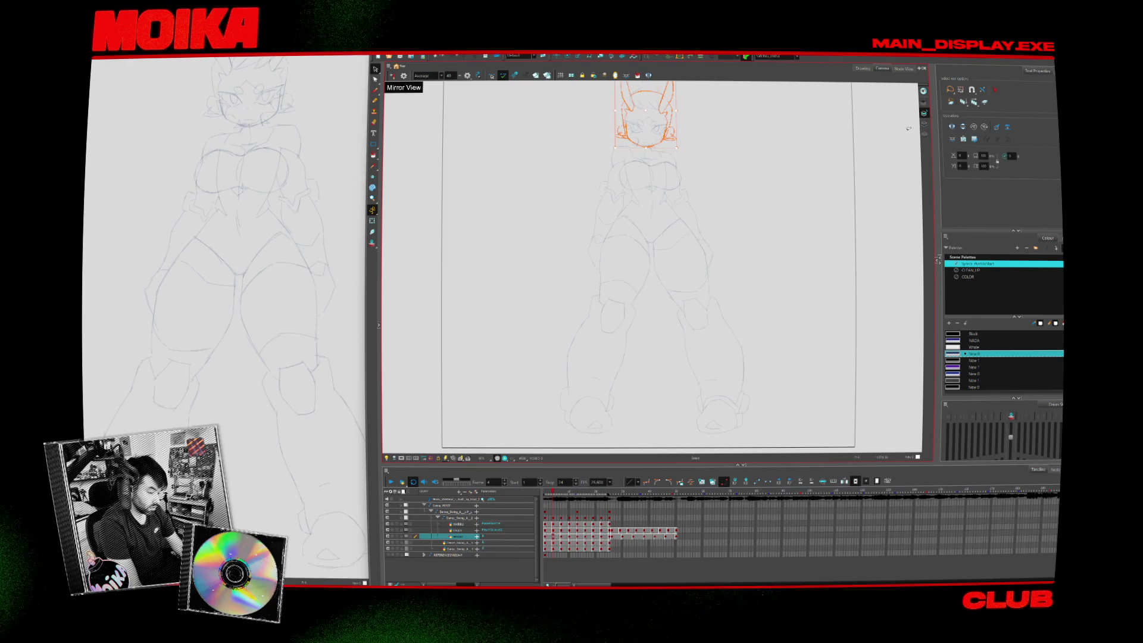
Flip through the HEADD head drawings past frame 16, comparing neighbours, then return to frame 1
{"action": "key", "text": "period"}
{"action": "key", "text": "period"}
{"action": "key", "text": "period"}
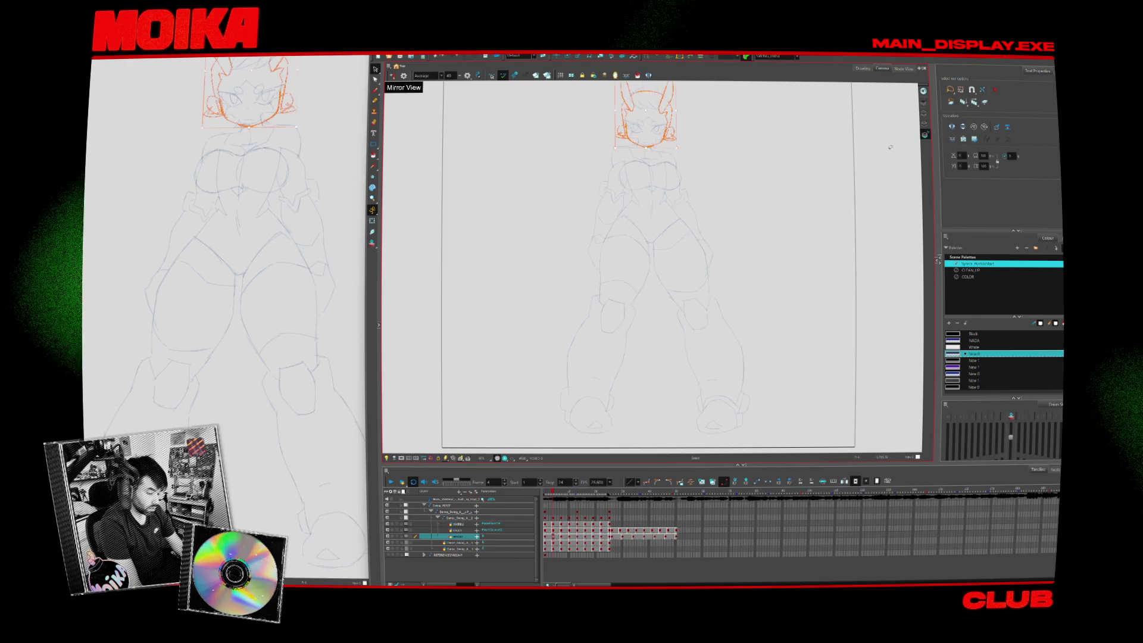
{"action": "key", "text": "period"}
{"action": "key", "text": "period"}
{"action": "key", "text": "period"}
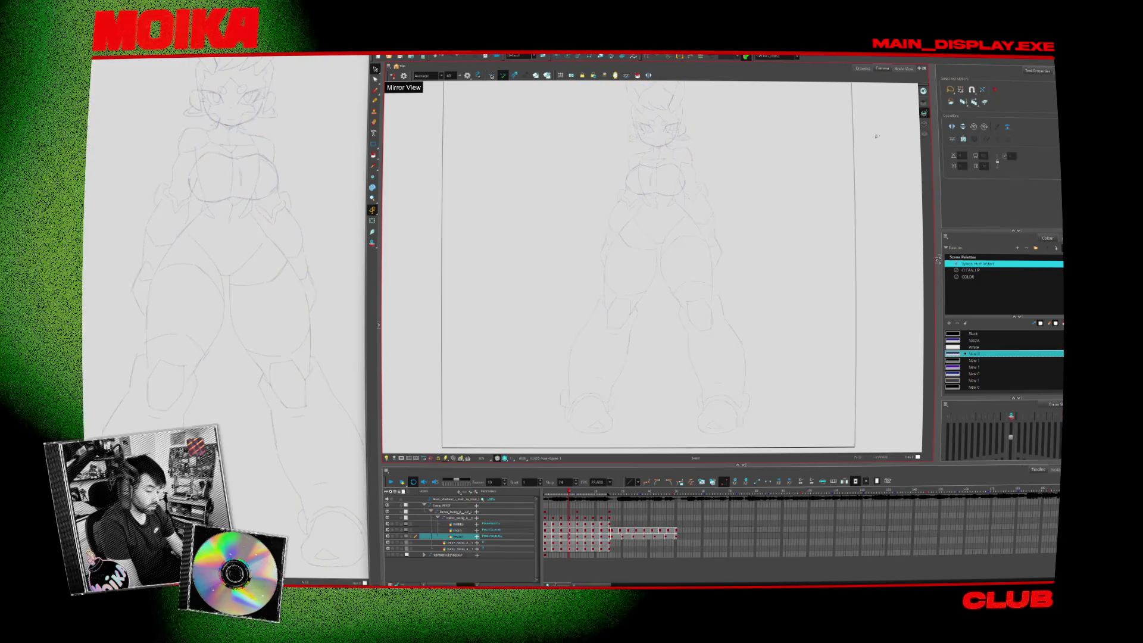
{"action": "key", "text": "ctrl+a"}
{"action": "key", "text": "period"}
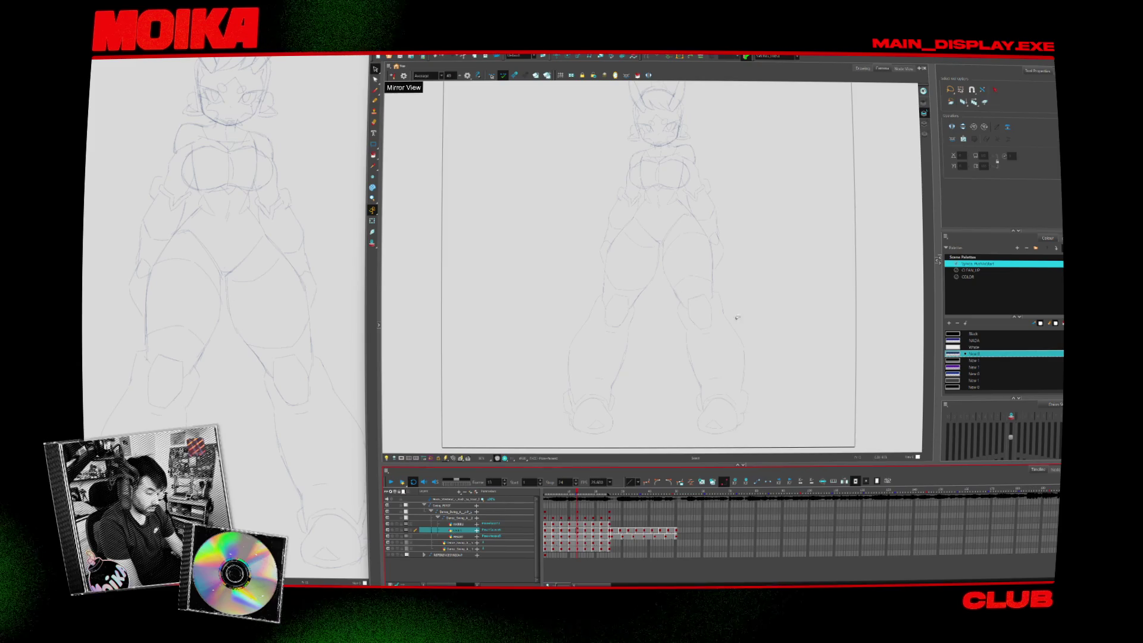
{"action": "key", "text": "period"}
{"action": "key", "text": "comma"}
{"action": "key", "text": "period"}
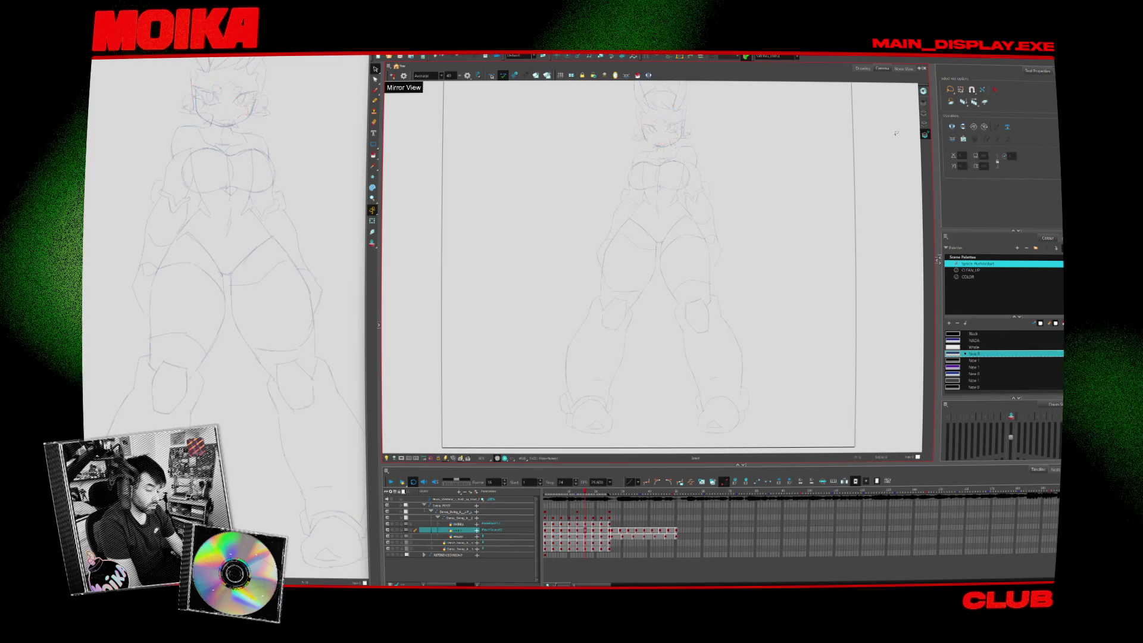
{"action": "key", "text": "period"}
{"action": "key", "text": "period"}
{"action": "key", "text": "period"}
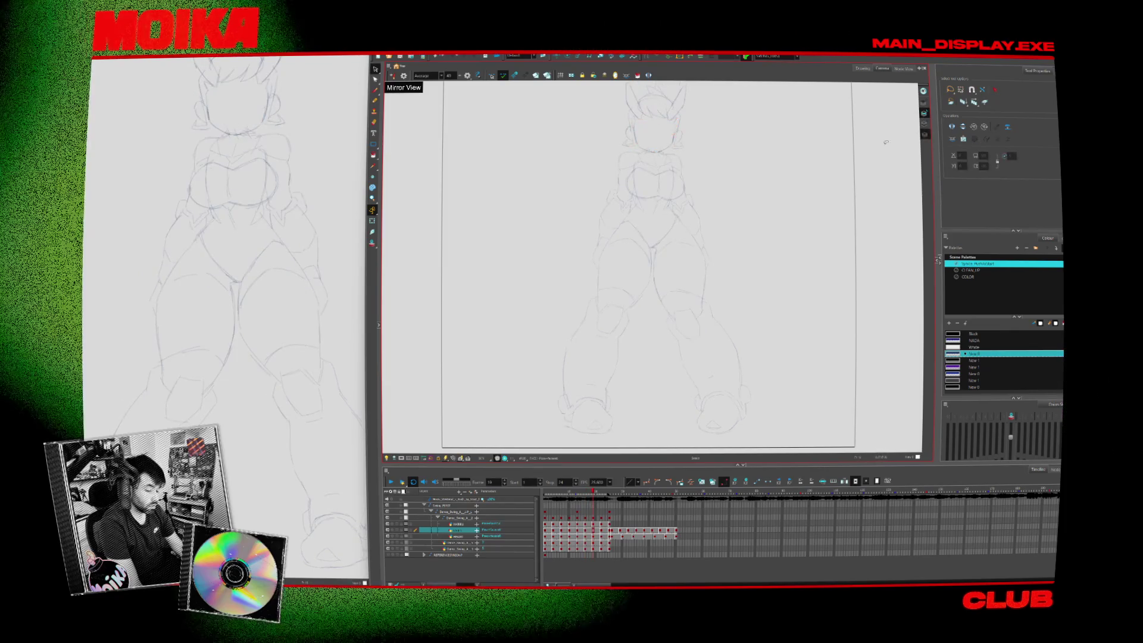
{"action": "key", "text": "period"}
{"action": "key", "text": "period"}
{"action": "key", "text": "period"}
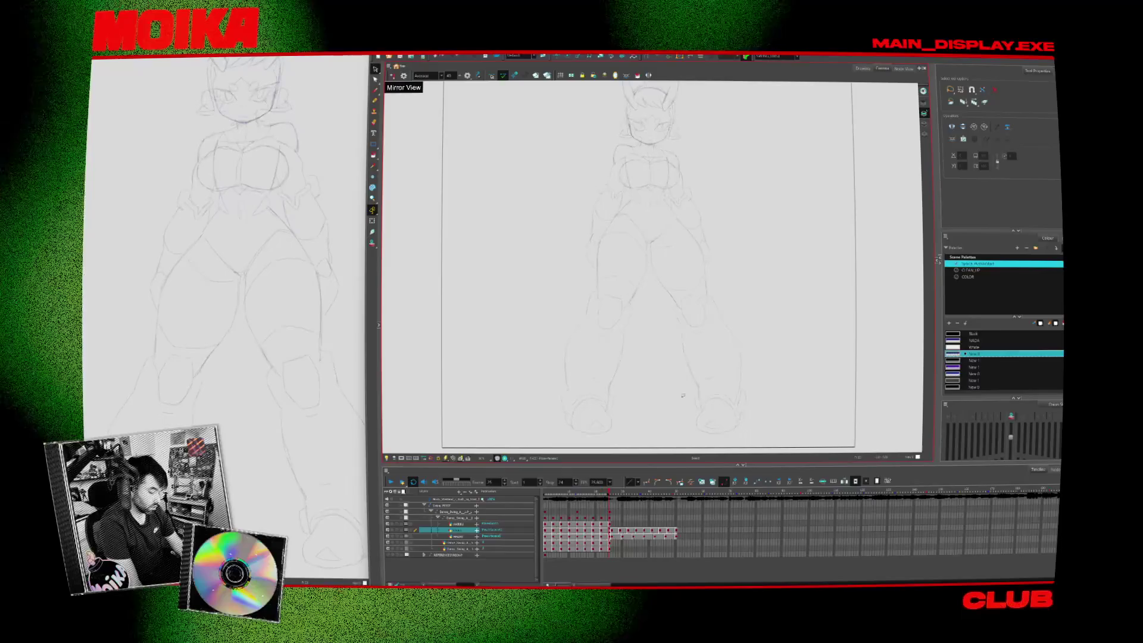
{"action": "left_click", "coordinate": [547, 524]}
Delete the stray hair strokes, play the sketch, then show the clean line-art model layer
{"action": "key", "text": "Delete"}
{"action": "key", "text": "space"}
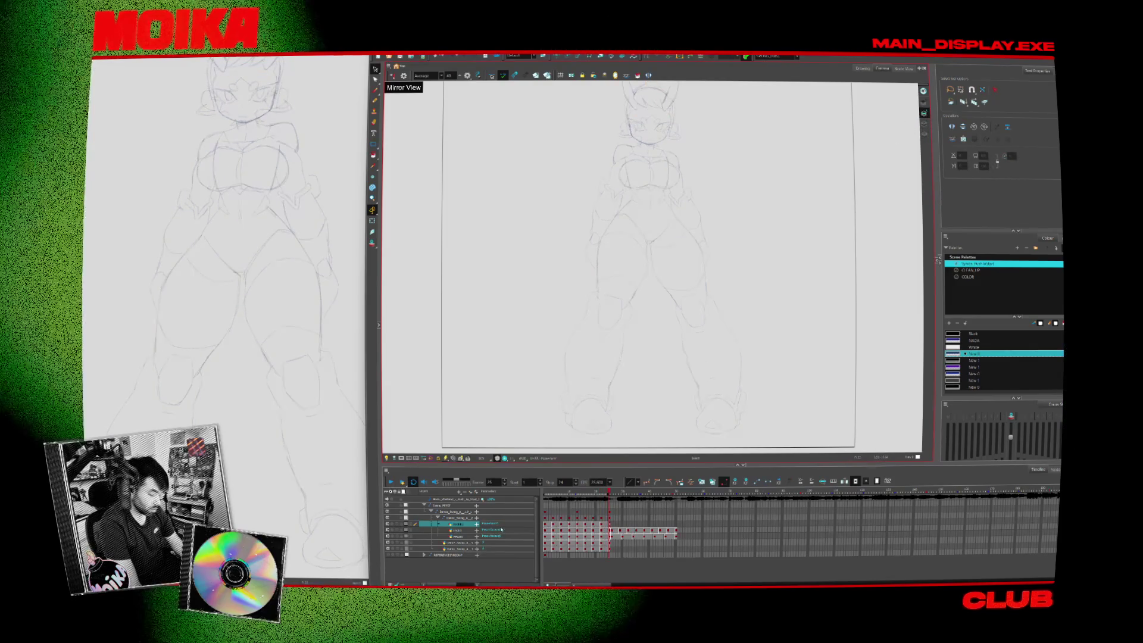
{"action": "left_click", "coordinate": [389, 549]}
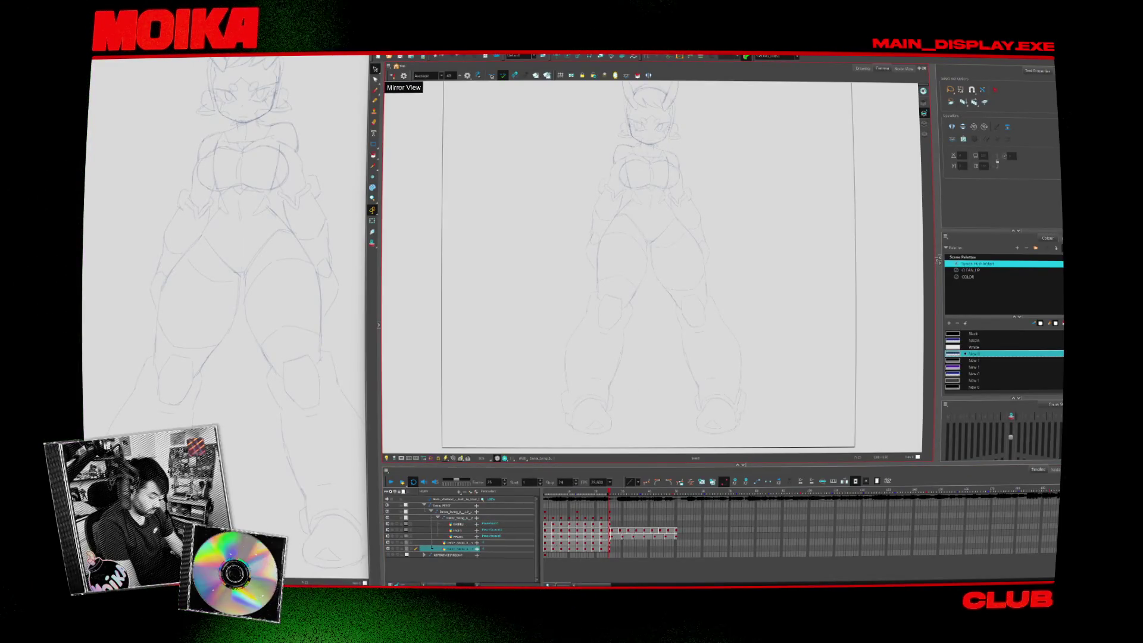
{"action": "left_click", "coordinate": [387, 555]}
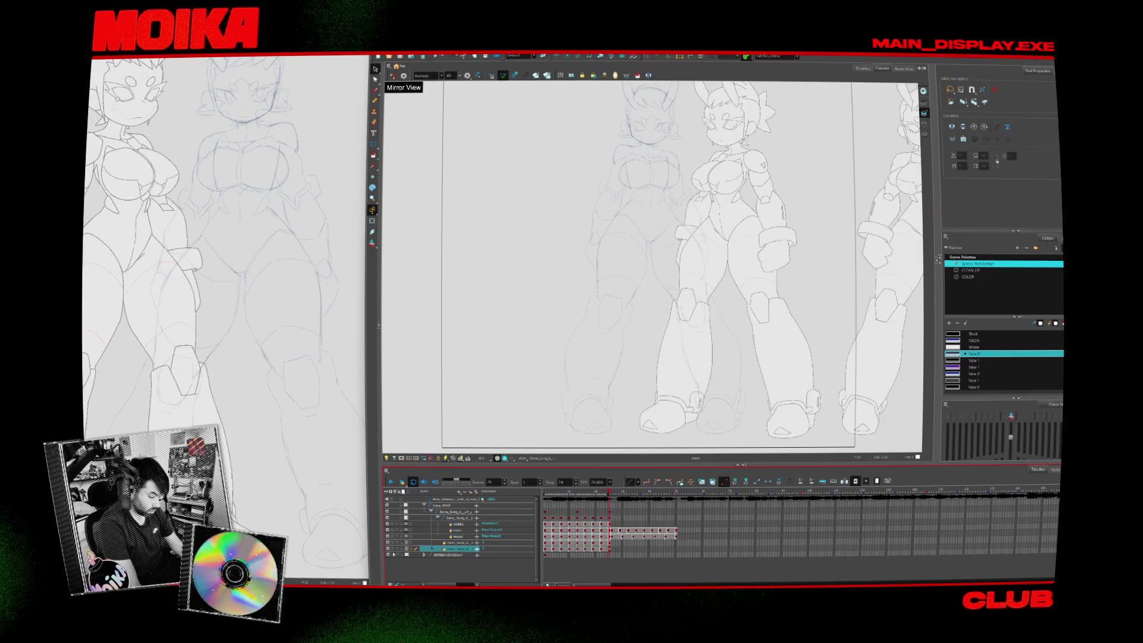
Drag the line-art character sheet left with Transform until its legs sit beside the sketch's boots
{"action": "scroll", "coordinate": [409, 277], "scroll_direction": "down", "scroll_amount": 4}
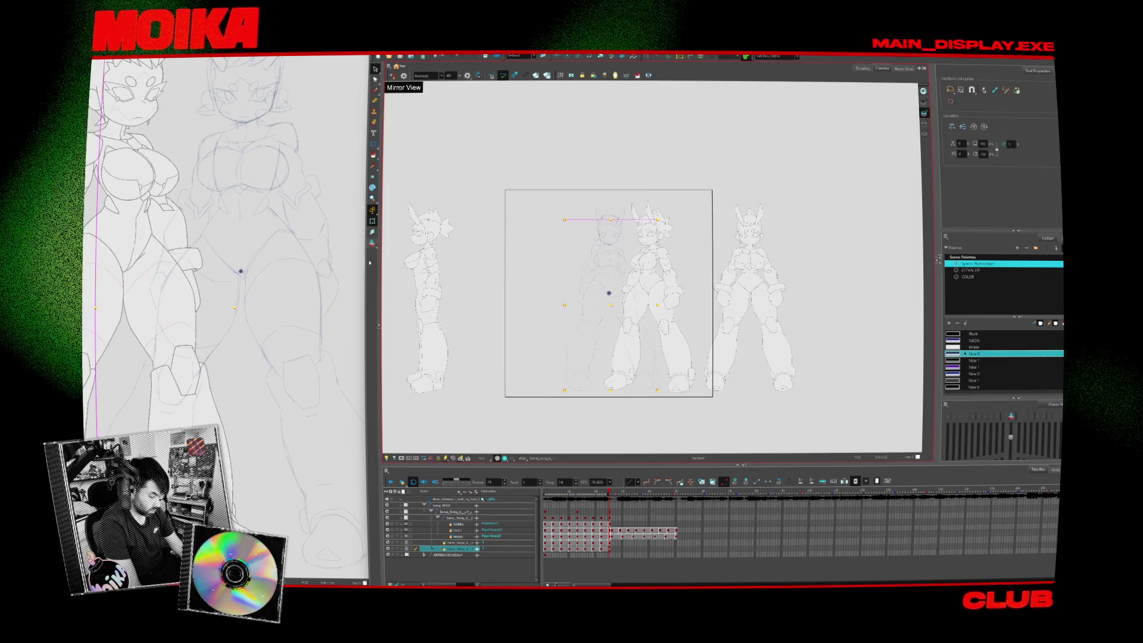
{"action": "key", "text": "shift+t"}
{"action": "left_click", "coordinate": [729, 315]}
{"action": "left_click_drag", "start_coordinate": [728, 315], "coordinate": [497, 314]}
{"action": "scroll", "coordinate": [614, 277], "scroll_direction": "up", "scroll_amount": 5}
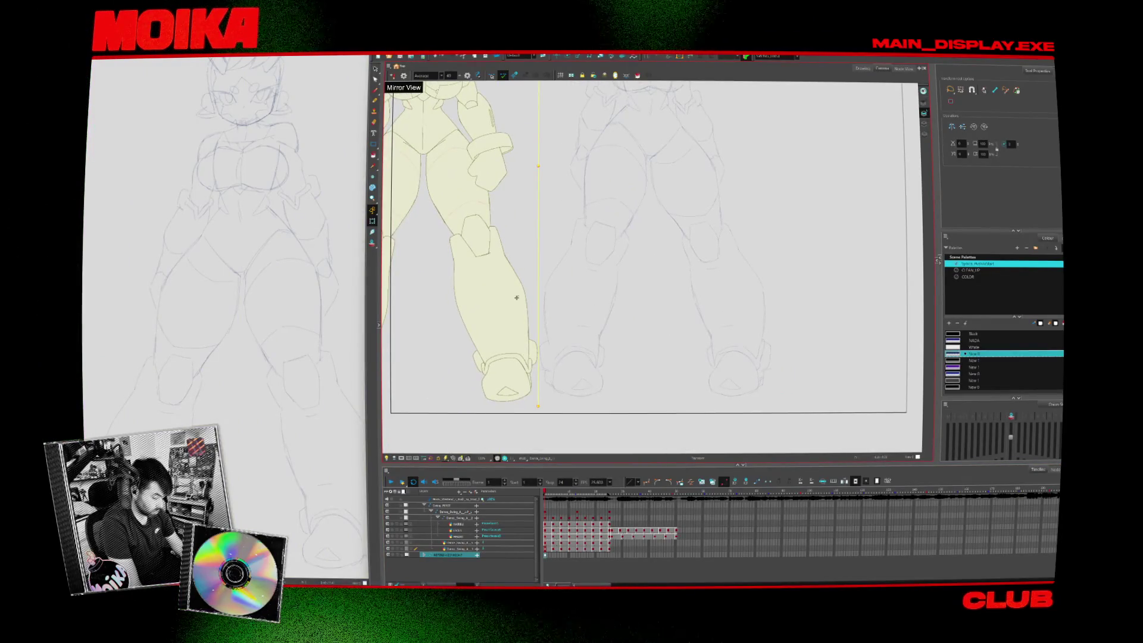
{"action": "mouse_move", "coordinate": [492, 281]}
{"action": "left_mouse_down"}
{"action": "mouse_move", "coordinate": [627, 291]}
{"action": "mouse_move", "coordinate": [439, 290]}
{"action": "left_mouse_up"}
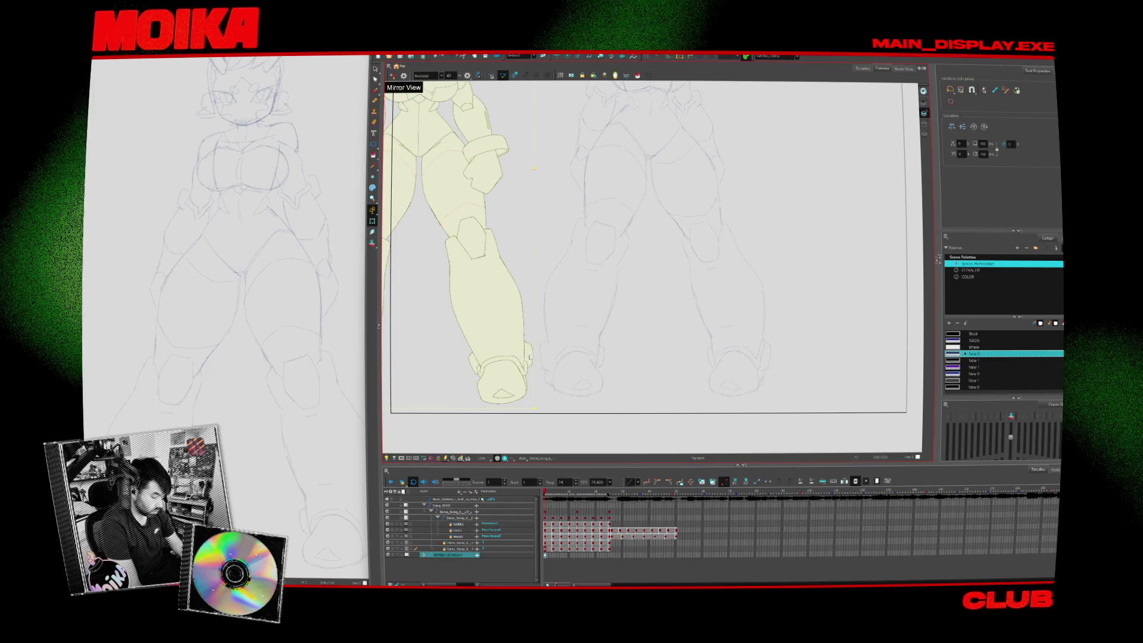
{"action": "scroll", "coordinate": [598, 345], "scroll_direction": "up", "scroll_amount": 2}
{"action": "left_click", "coordinate": [458, 548]}
{"action": "key", "text": "alt+b"}
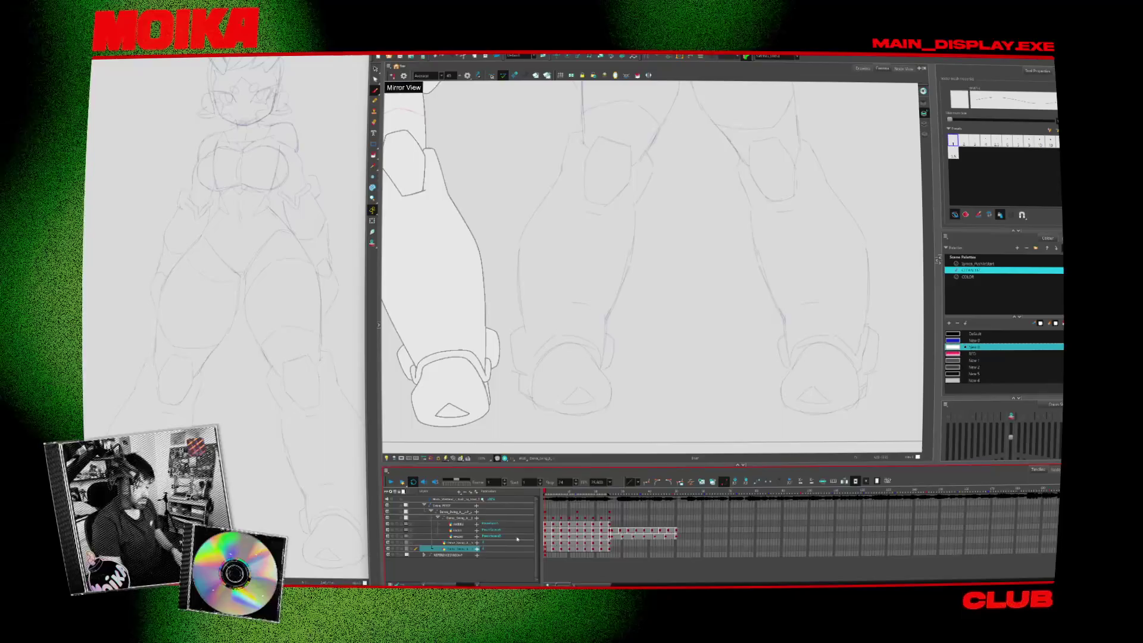
Pick the brush preset and zoom the view in on the sketched boot
{"action": "left_click", "coordinate": [969, 147]}
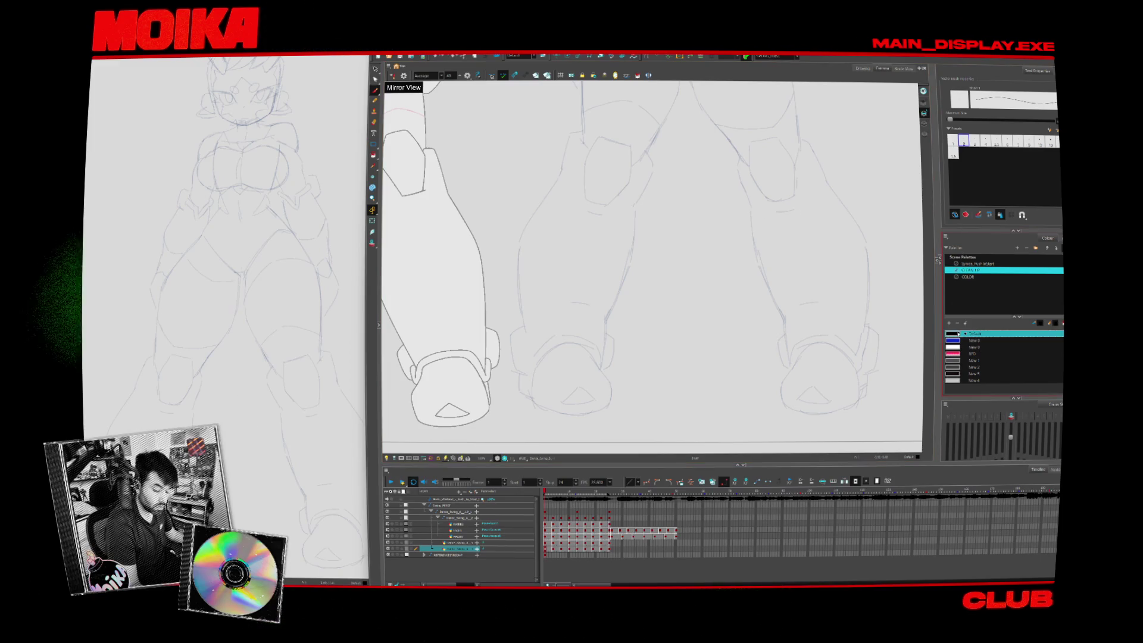
{"action": "key", "text": "alt+z"}
{"action": "key", "text": "alt+b"}
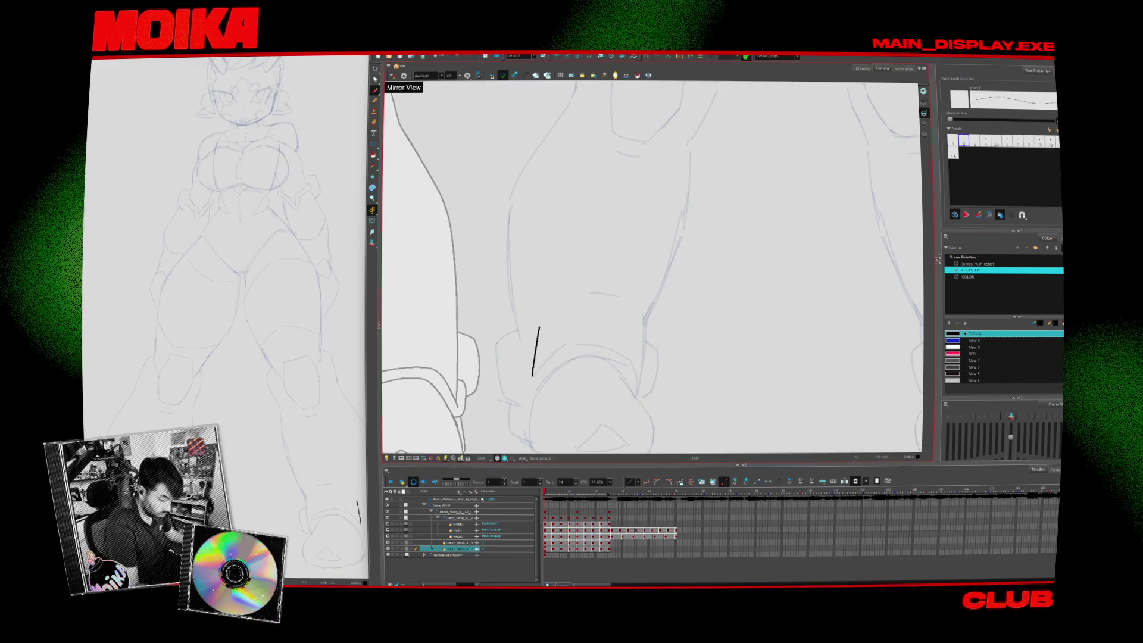
{"action": "key", "text": "2"}
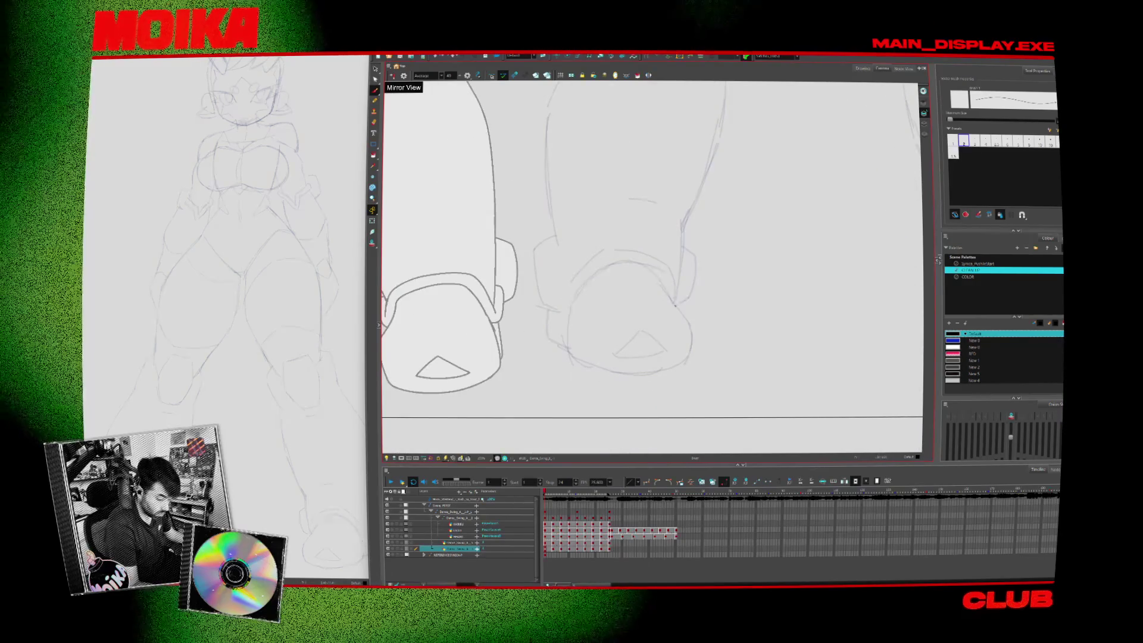
Try a curved ink stroke on the right foot, undo it, and step through frames
{"action": "mouse_move", "coordinate": [594, 264]}
{"action": "left_mouse_down"}
{"action": "mouse_move", "coordinate": [568, 308]}
{"action": "mouse_move", "coordinate": [678, 285]}
{"action": "left_mouse_up"}
{"action": "key", "text": "ctrl+z"}
{"action": "key", "text": "4"}
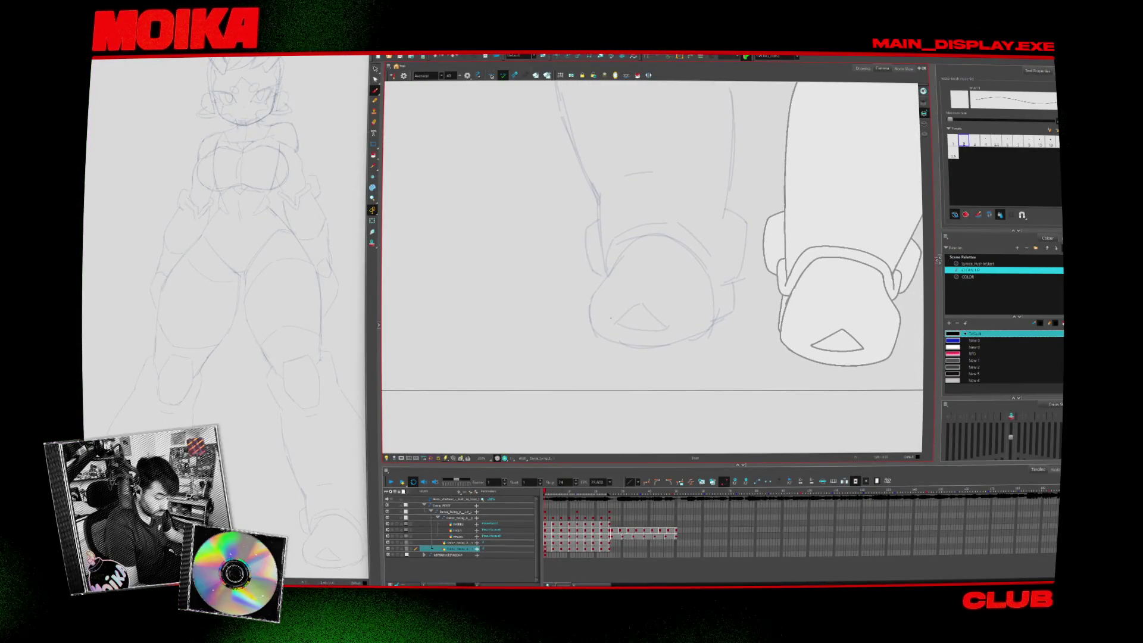
{"action": "key", "text": "g"}
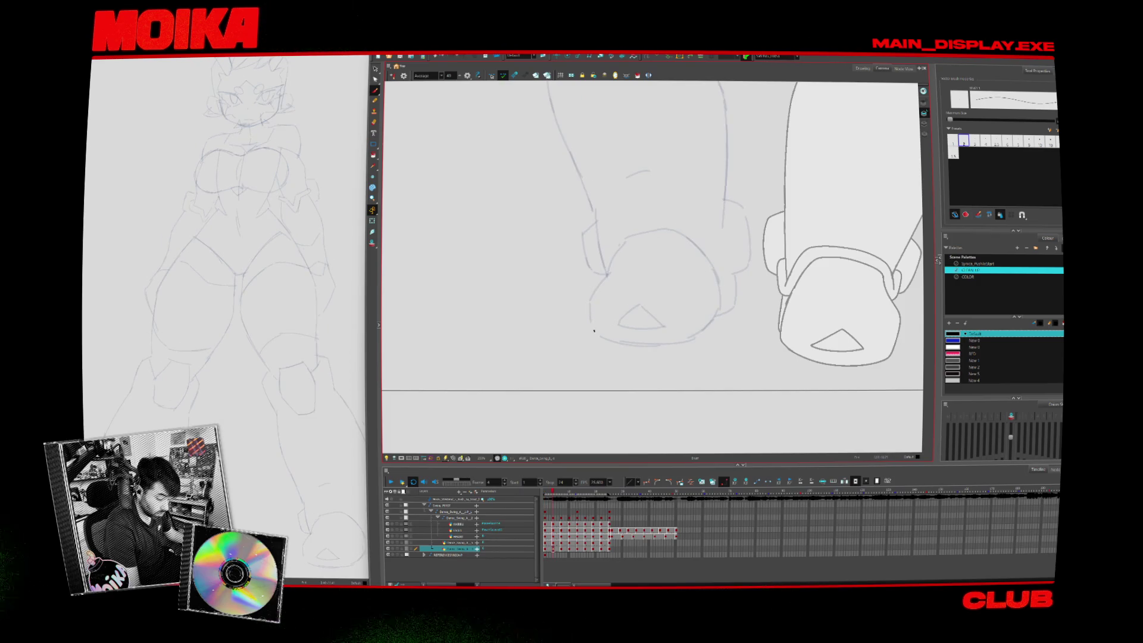
{"action": "key", "text": "g"}
{"action": "key", "text": "g"}
{"action": "key", "text": "g"}
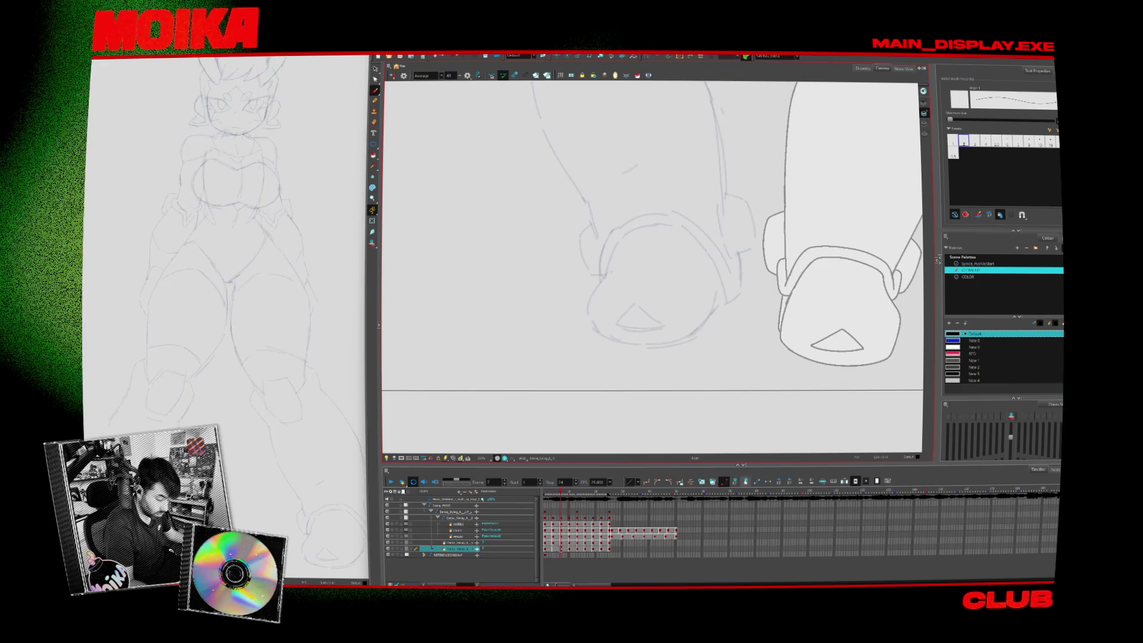
{"action": "key", "text": "f"}
{"action": "key", "text": "f"}
{"action": "key", "text": "f"}
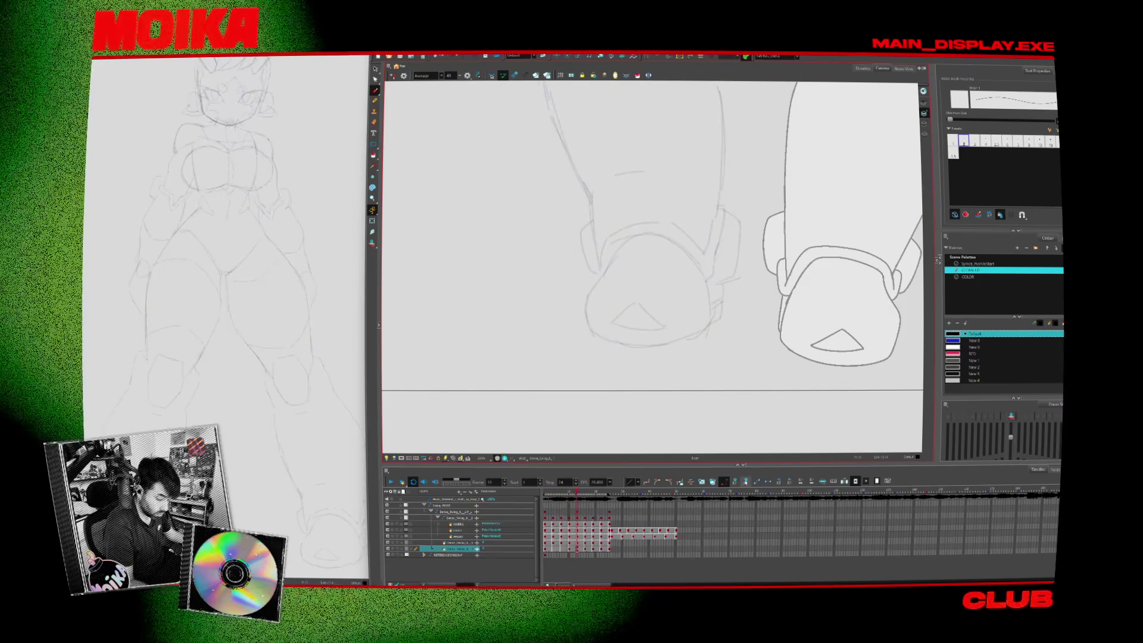
{"action": "key", "text": "g"}
{"action": "key", "text": "g"}
{"action": "key", "text": "g"}
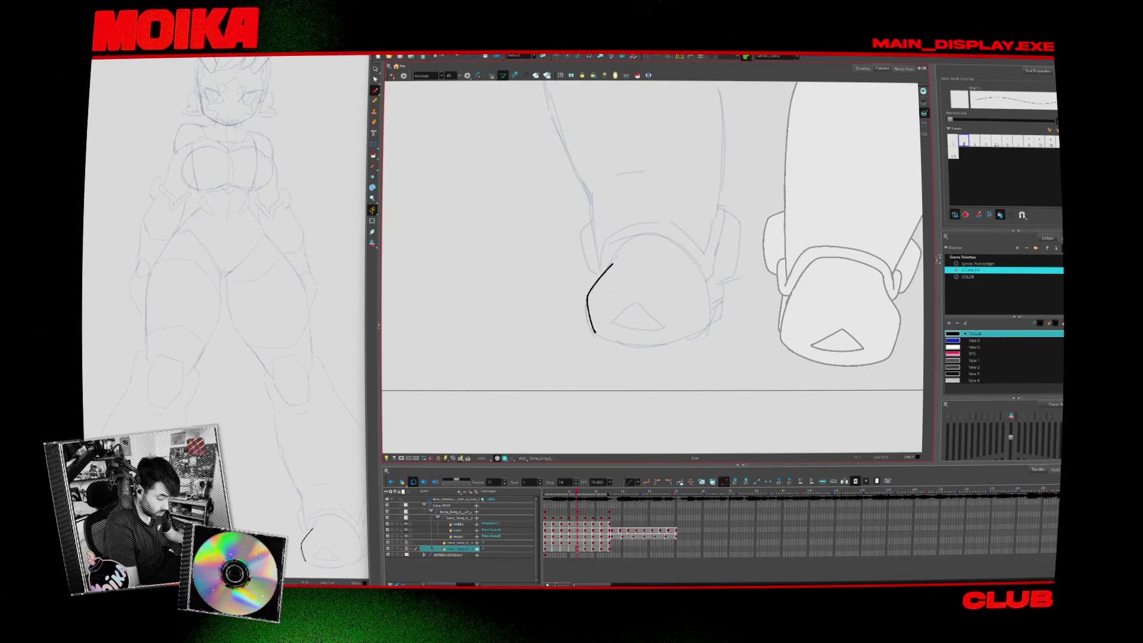
Ink a black stroke across the boot and up along its left edge
{"action": "left_click_drag", "start_coordinate": [613, 263], "coordinate": [589, 291]}
{"action": "key", "text": "alt+z"}
{"action": "left_click", "coordinate": [734, 386], "text": "alt"}
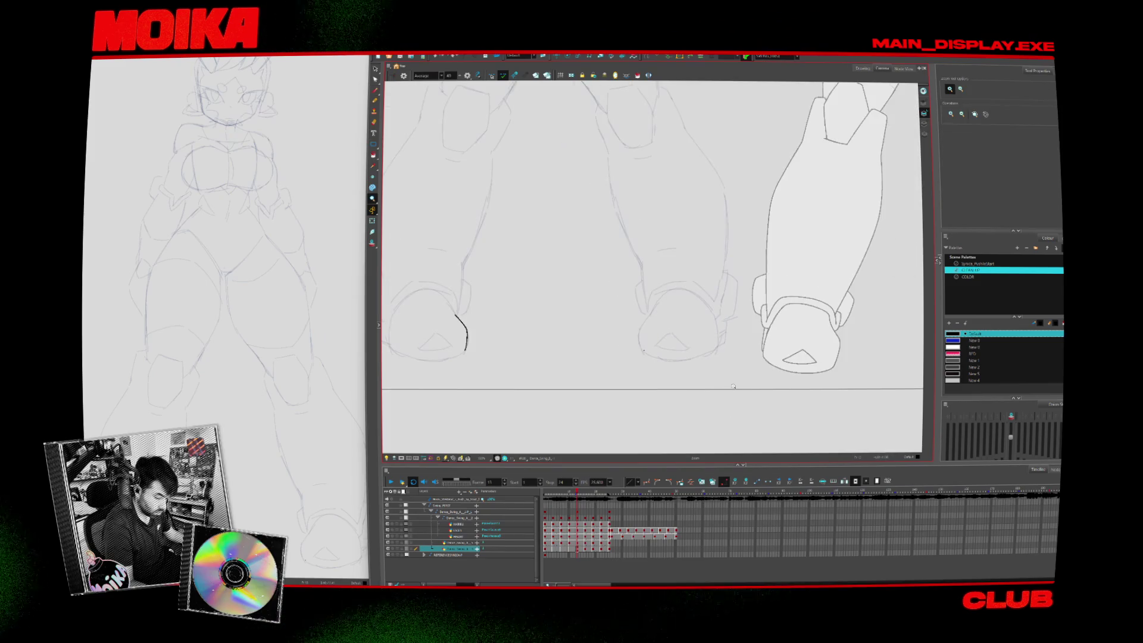
{"action": "scroll", "coordinate": [740, 378], "scroll_direction": "down", "scroll_amount": 2}
{"action": "scroll", "coordinate": [656, 335], "scroll_direction": "up", "scroll_amount": 5}
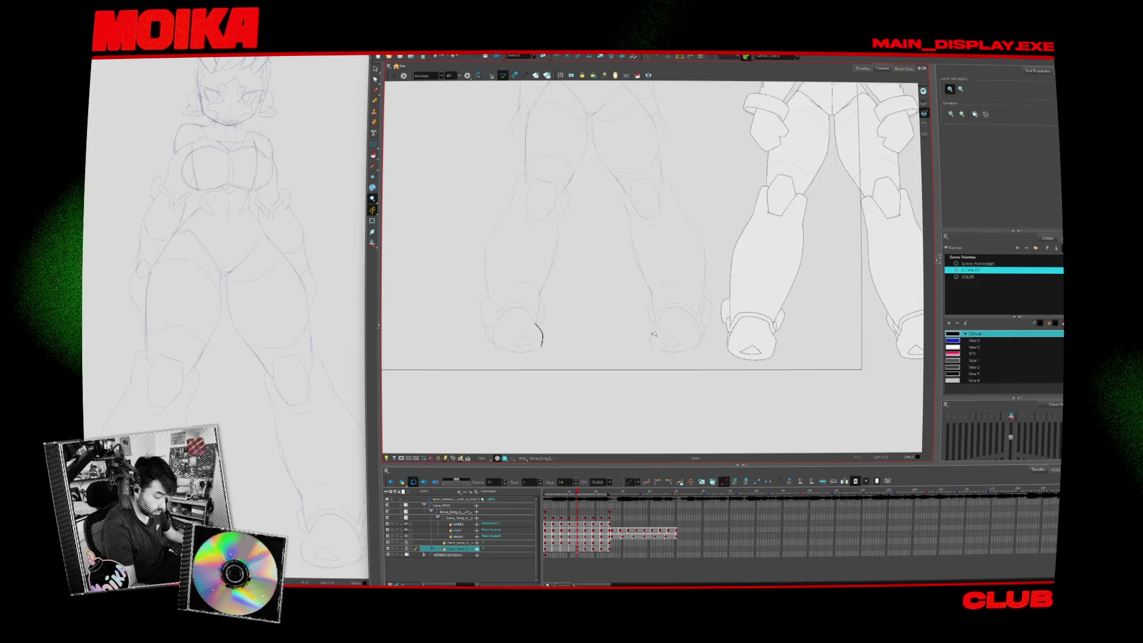
{"action": "key", "text": "alt+b"}
{"action": "mouse_move", "coordinate": [648, 372]}
{"action": "left_mouse_down"}
{"action": "mouse_move", "coordinate": [641, 342]}
{"action": "mouse_move", "coordinate": [668, 293]}
{"action": "left_mouse_up"}
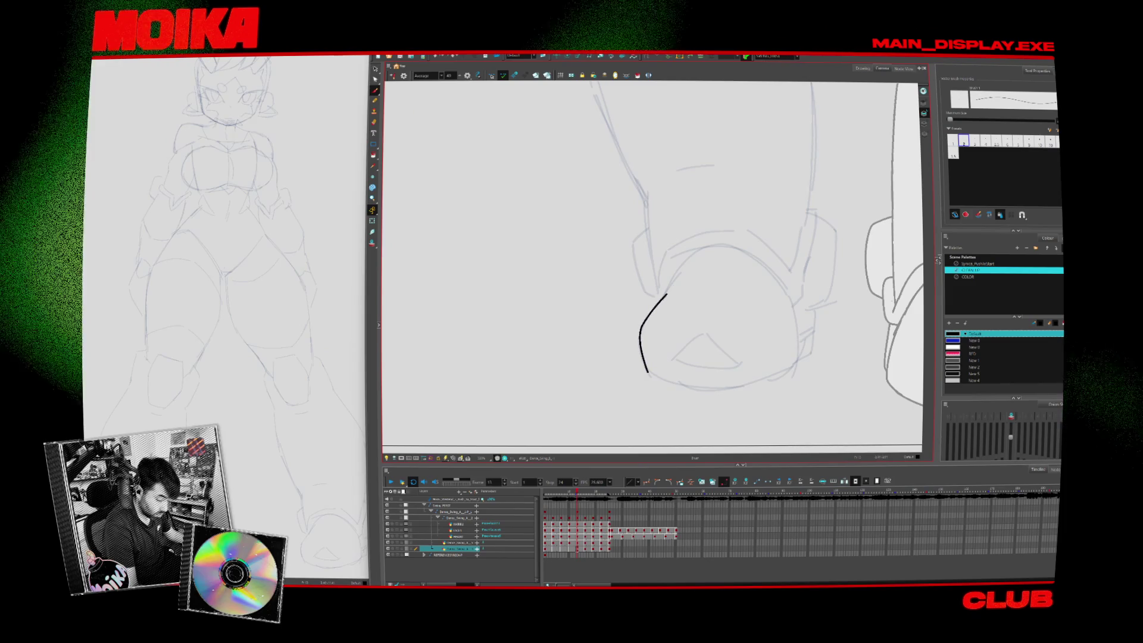
Flip between drawings to compare, then extend the boot's edge stroke upward
{"action": "left_click", "coordinate": [734, 482]}
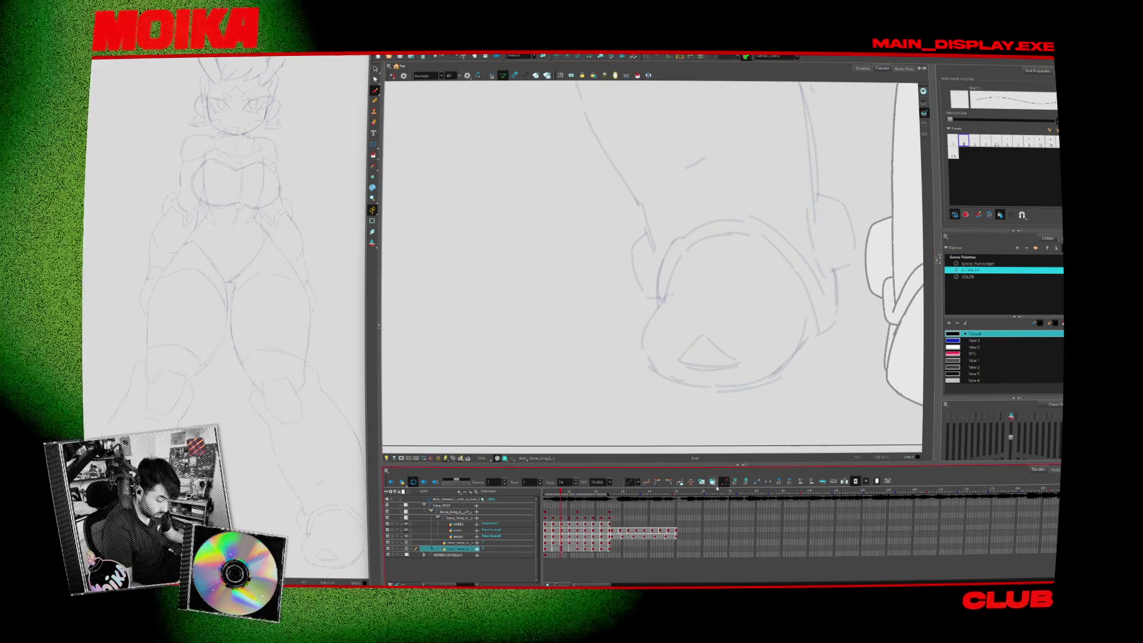
{"action": "key", "text": "period"}
{"action": "key", "text": "comma"}
{"action": "key", "text": "period"}
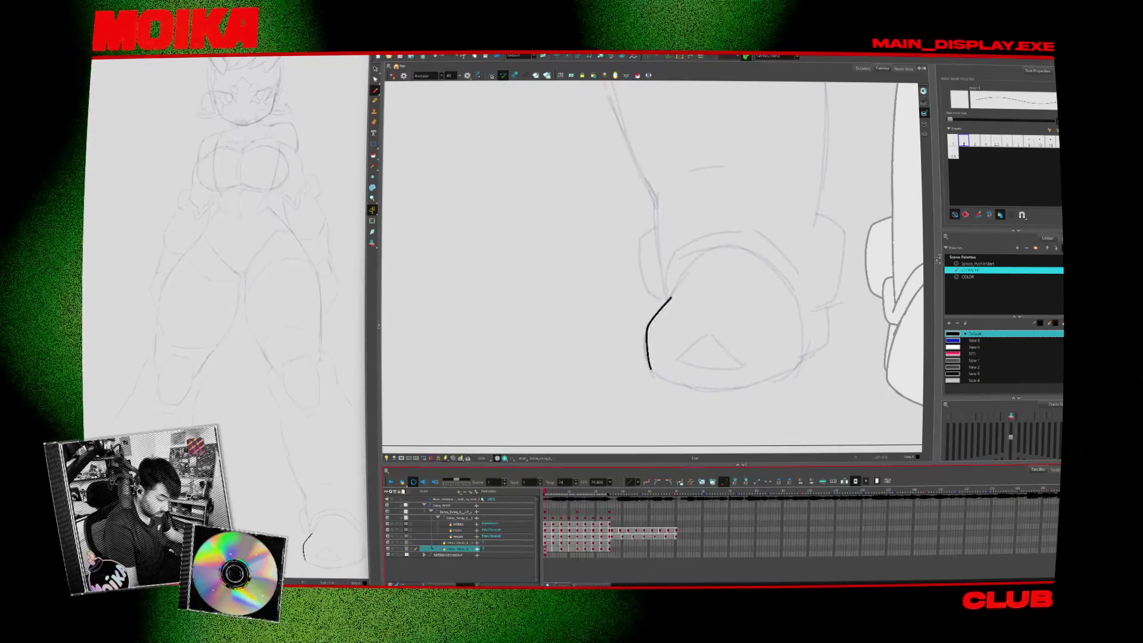
{"action": "key", "text": "comma"}
{"action": "key", "text": "comma"}
{"action": "key", "text": "comma"}
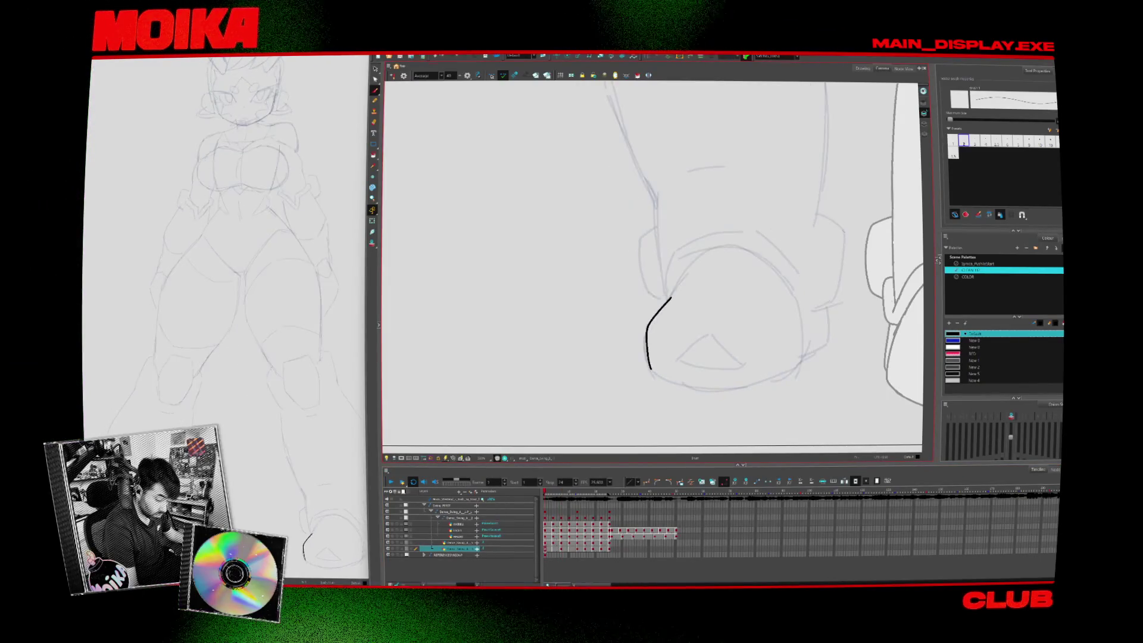
{"action": "key", "text": "period"}
{"action": "left_click_drag", "start_coordinate": [668, 296], "coordinate": [653, 313]}
{"action": "left_click_drag", "start_coordinate": [669, 394], "coordinate": [667, 344]}
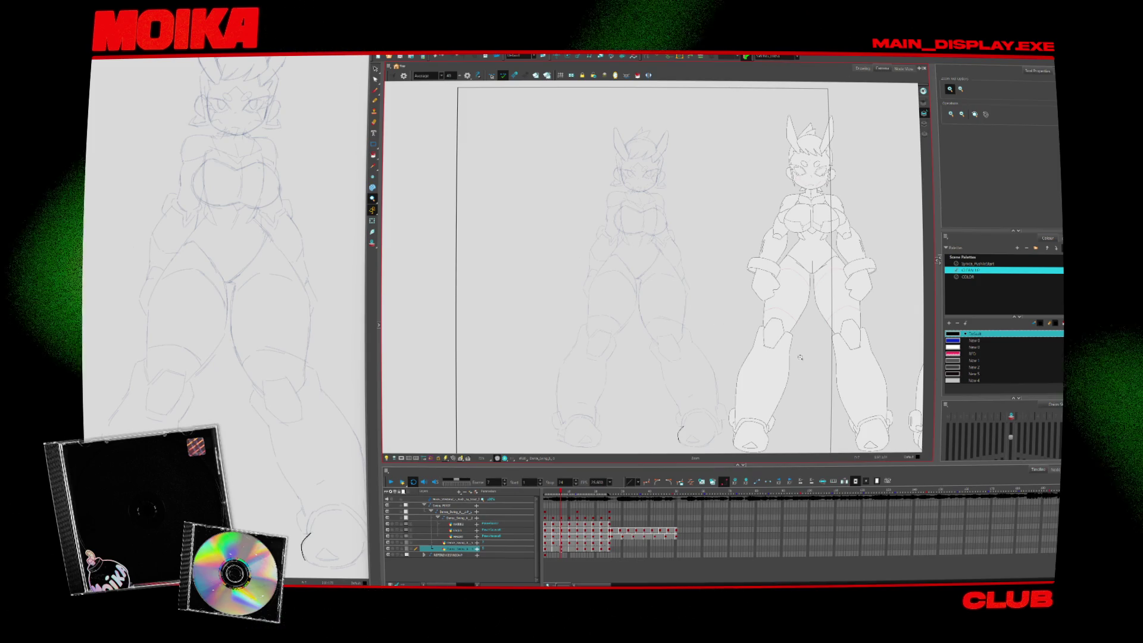
Run the animation playback so a fainter, different sketch pose appears beside the model
{"action": "left_click", "coordinate": [390, 481]}
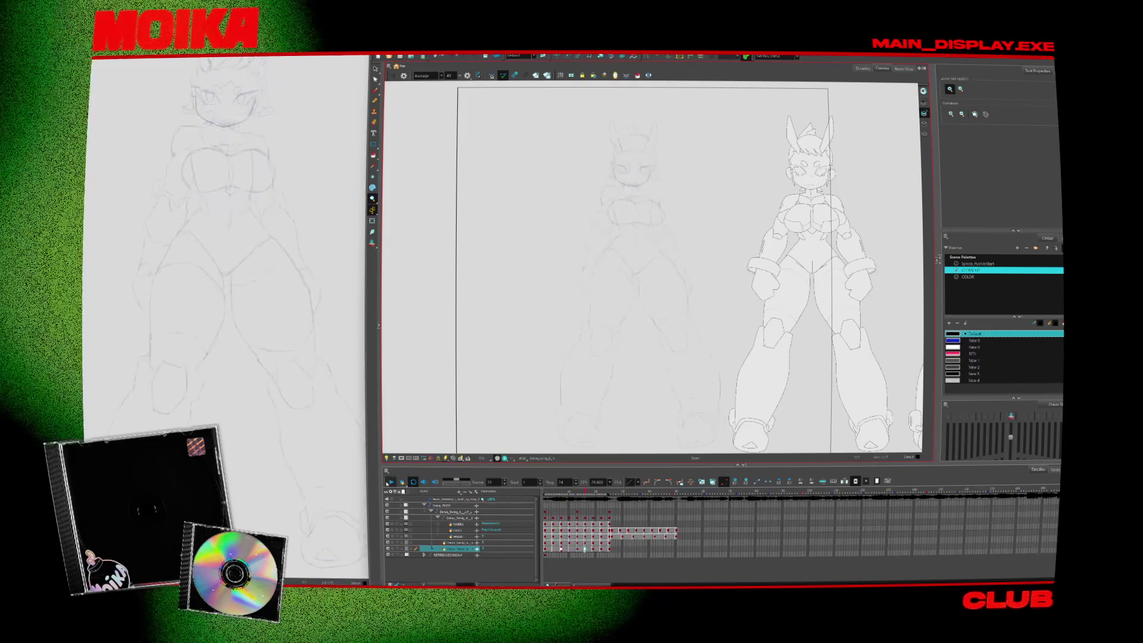